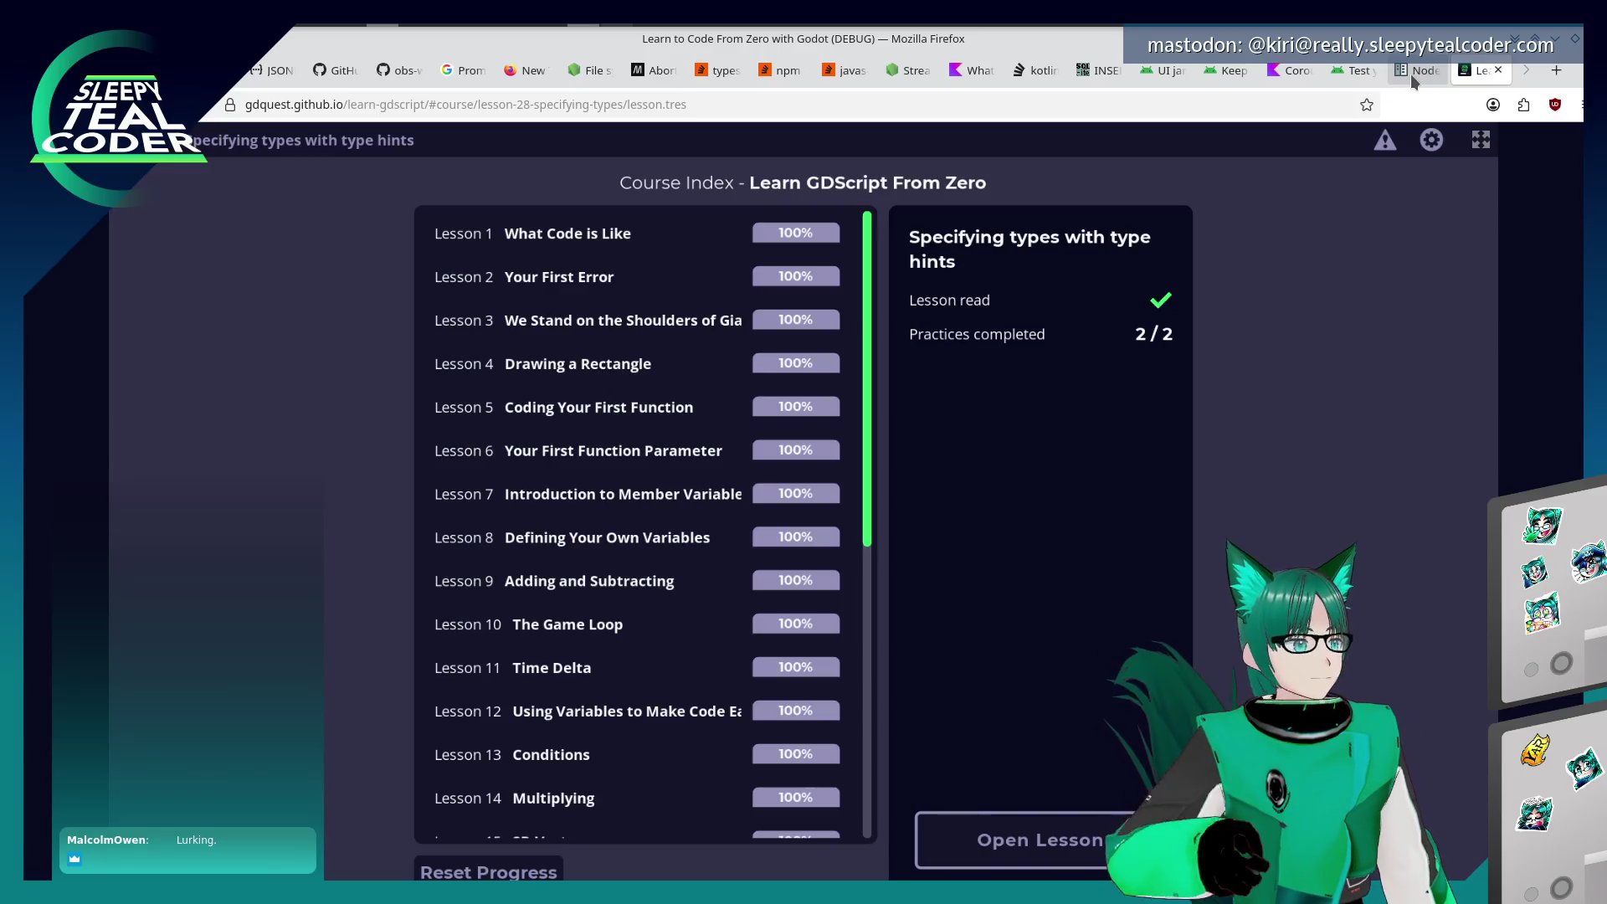
Switch to the Godot 4.6 docs 'Nodes and Scenes' tab
{"action": "left_click", "coordinate": [1411, 73]}
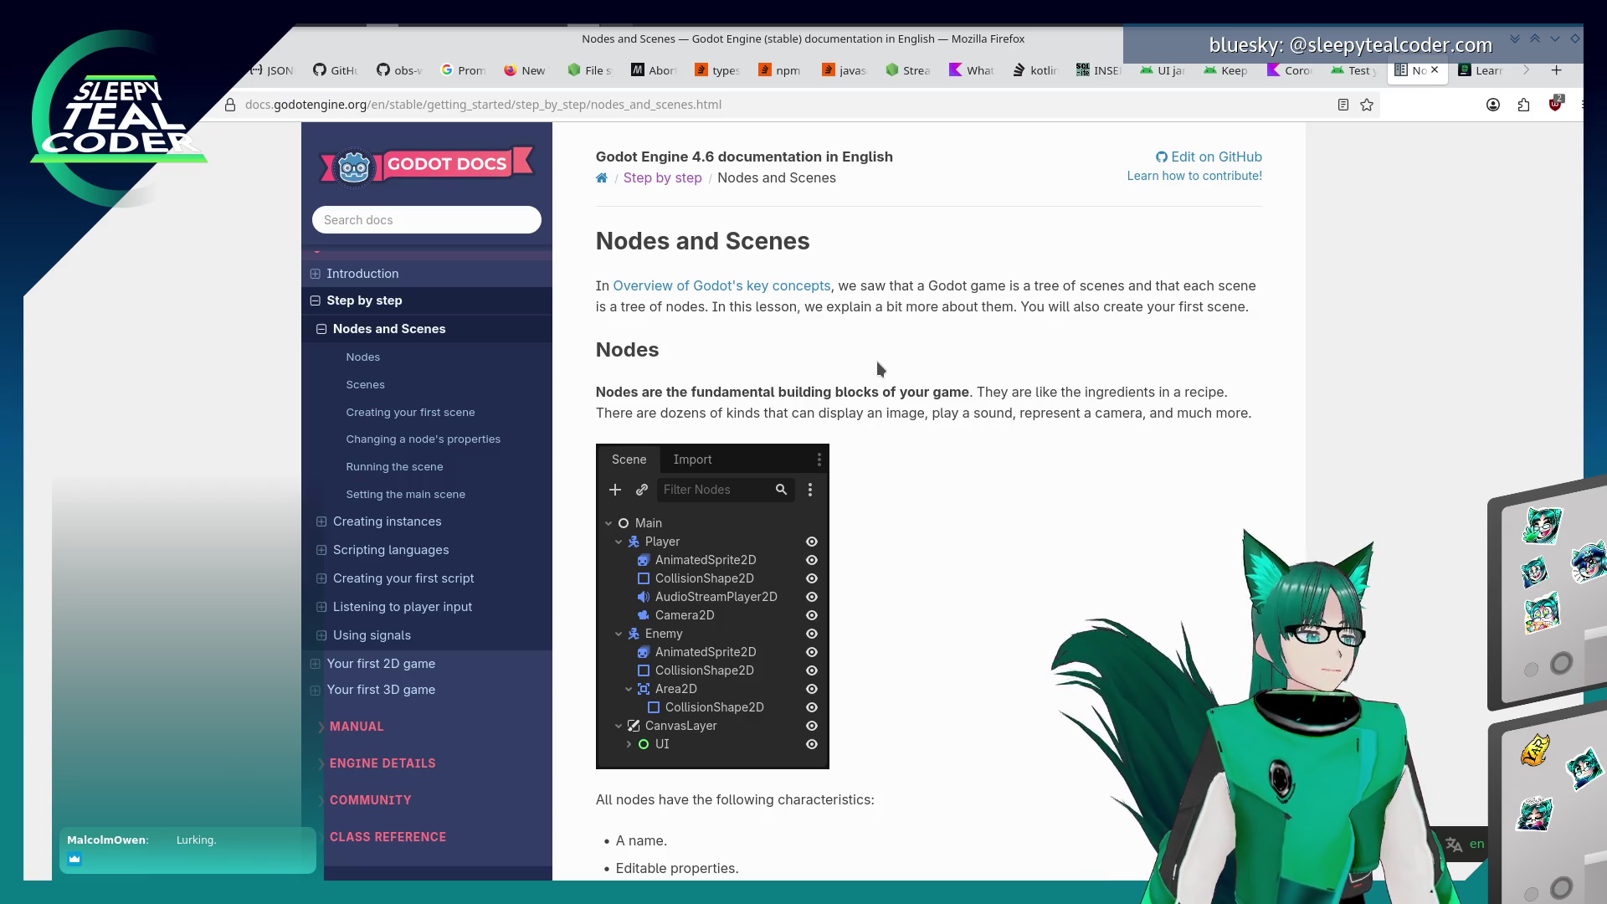
Open the Learn GDScript course address, trimmed to end at #course, in a new tab
{"action": "left_click", "coordinate": [1483, 71]}
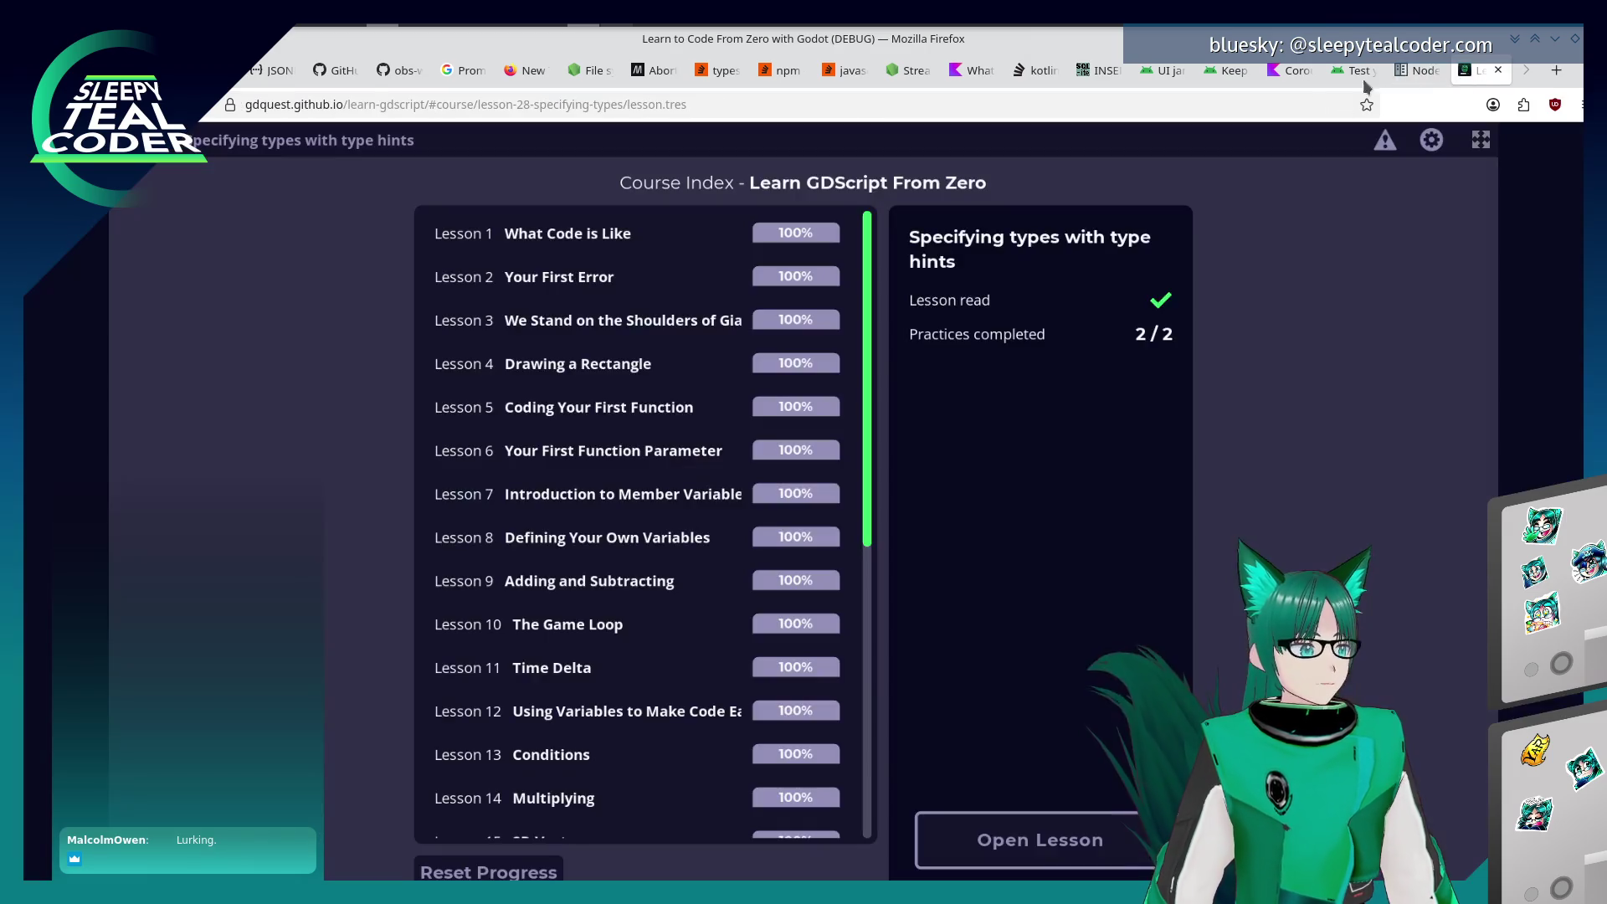
{"action": "left_click", "coordinate": [441, 104]}
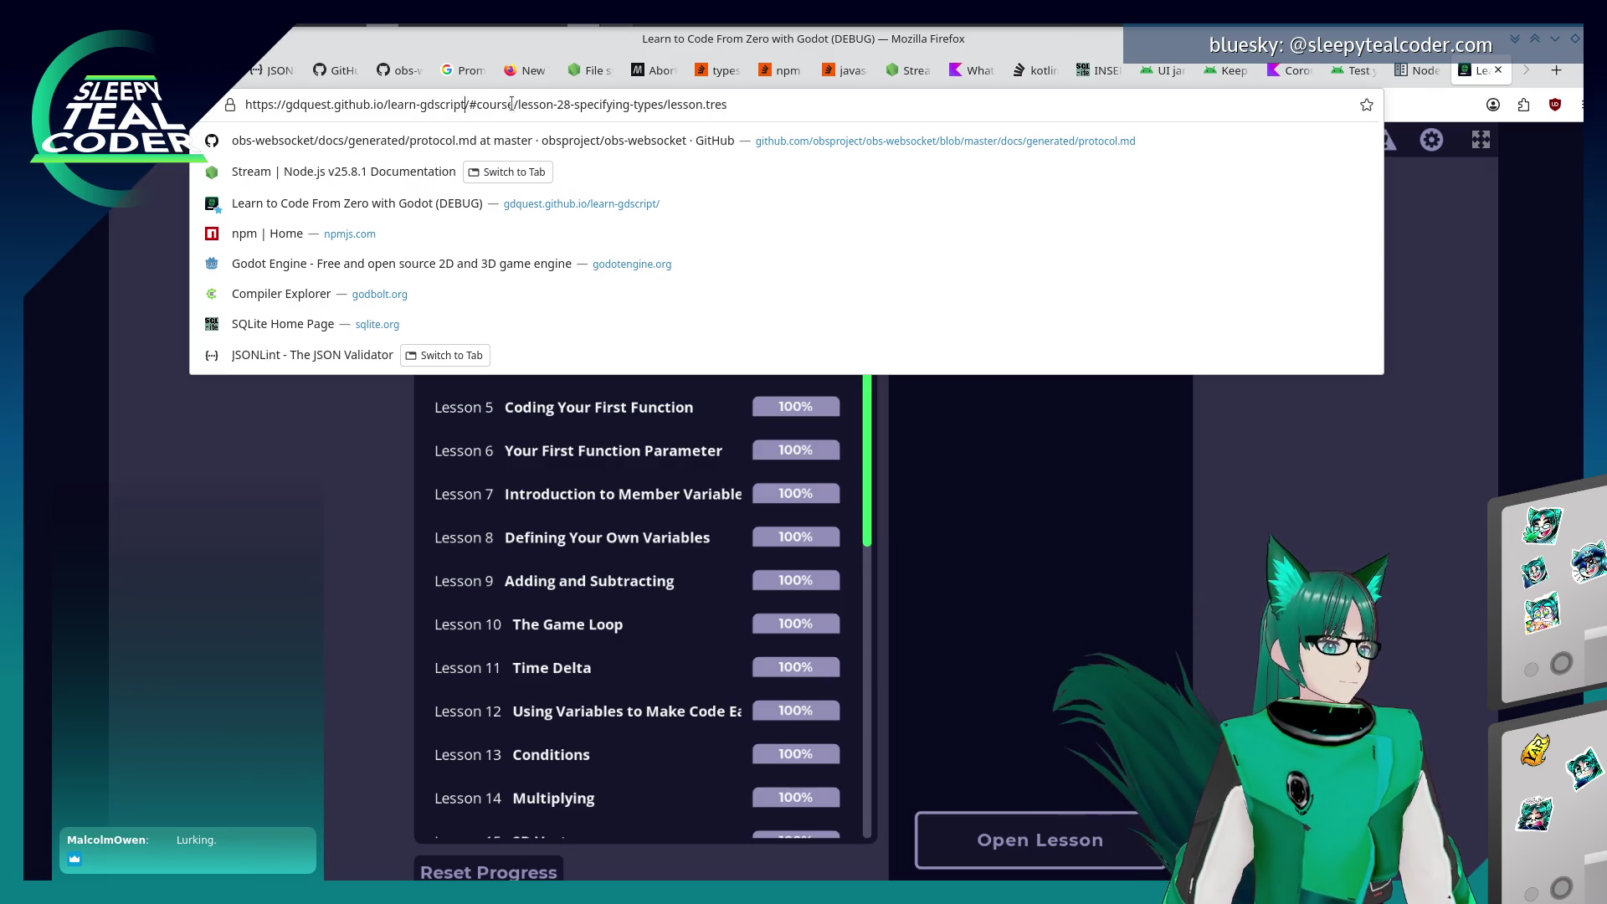
{"action": "left_click_drag", "start_coordinate": [511, 102], "coordinate": [245, 104]}
{"action": "key", "text": "ctrl+c"}
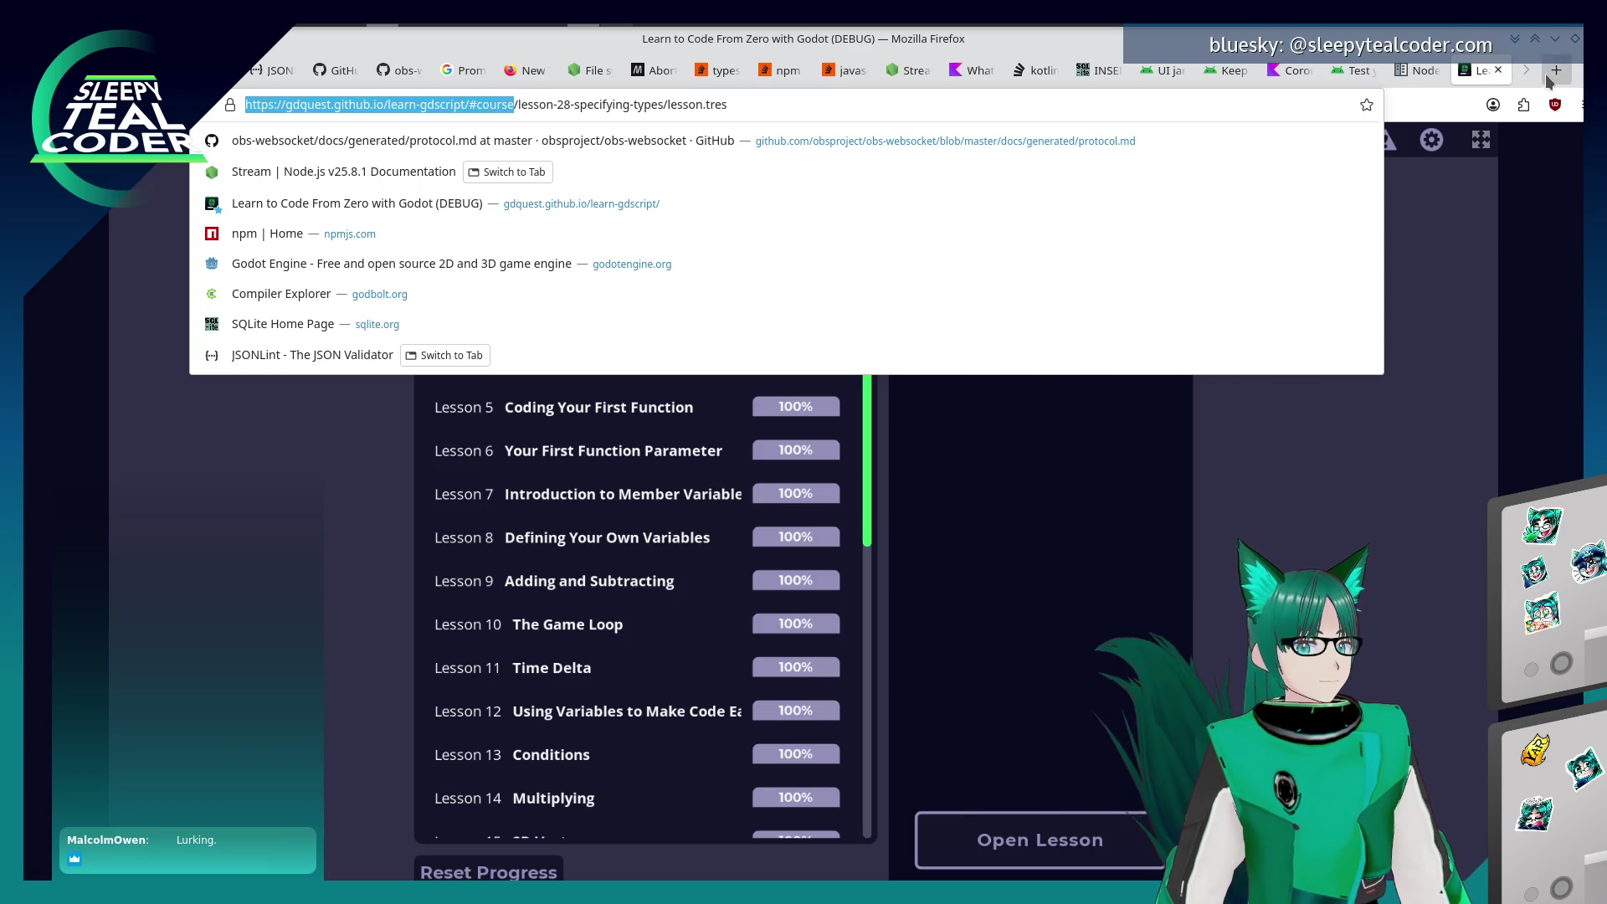
{"action": "left_click", "coordinate": [1557, 69]}
{"action": "key", "text": "ctrl+v"}
{"action": "key", "text": "Return"}
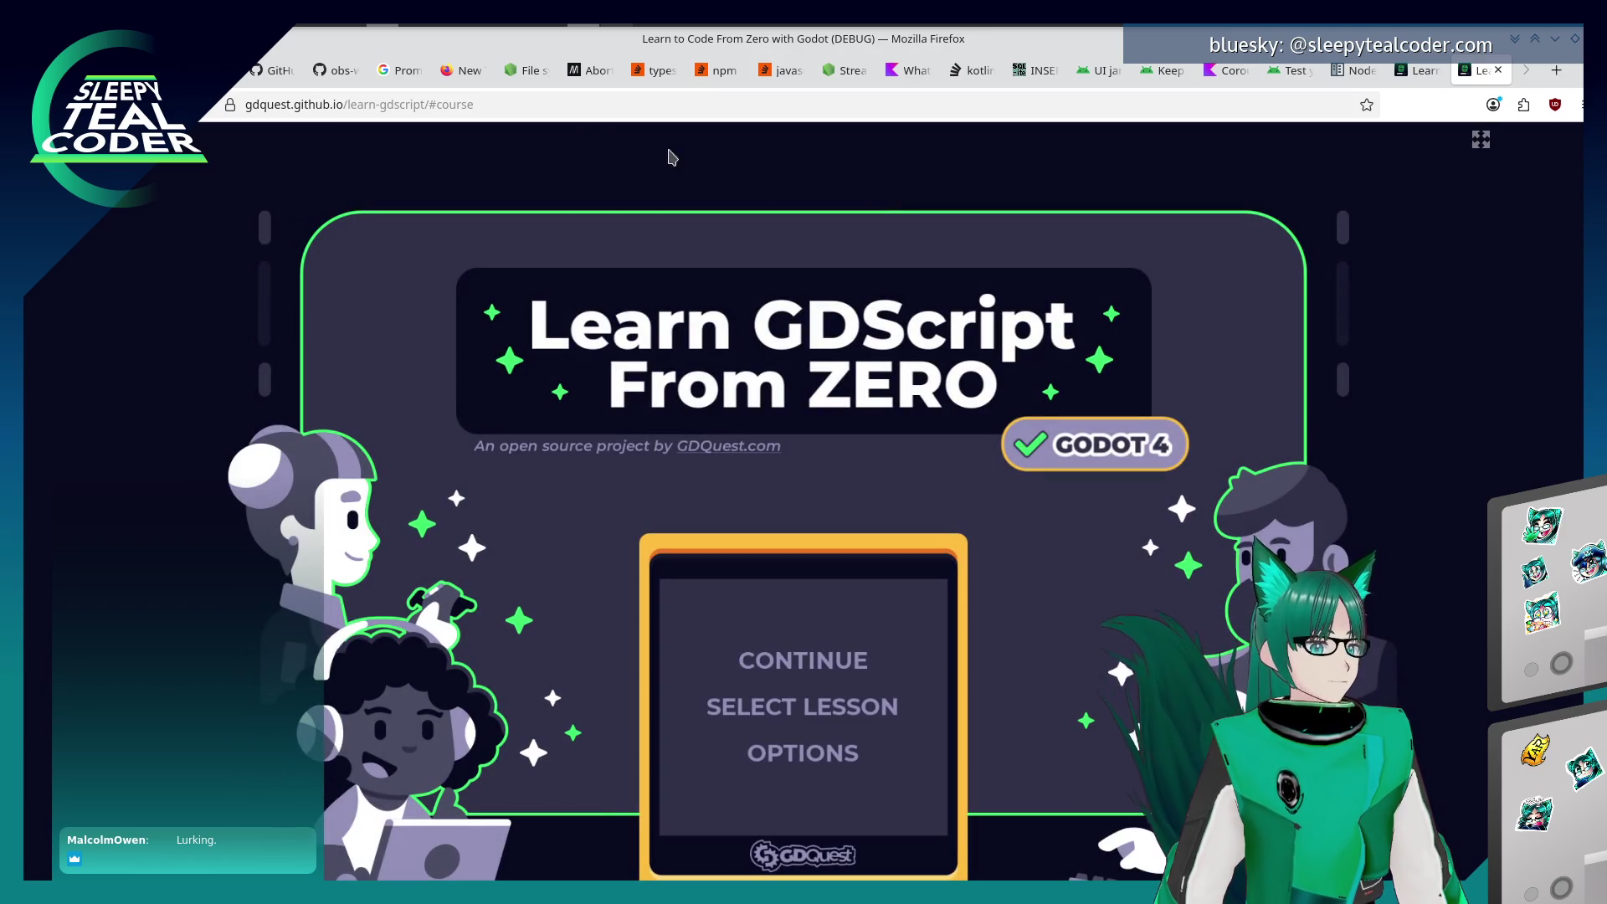
{"action": "left_click", "coordinate": [546, 99]}
{"action": "key", "text": "ctrl+a"}
{"action": "mouse_move", "coordinate": [832, 8]}
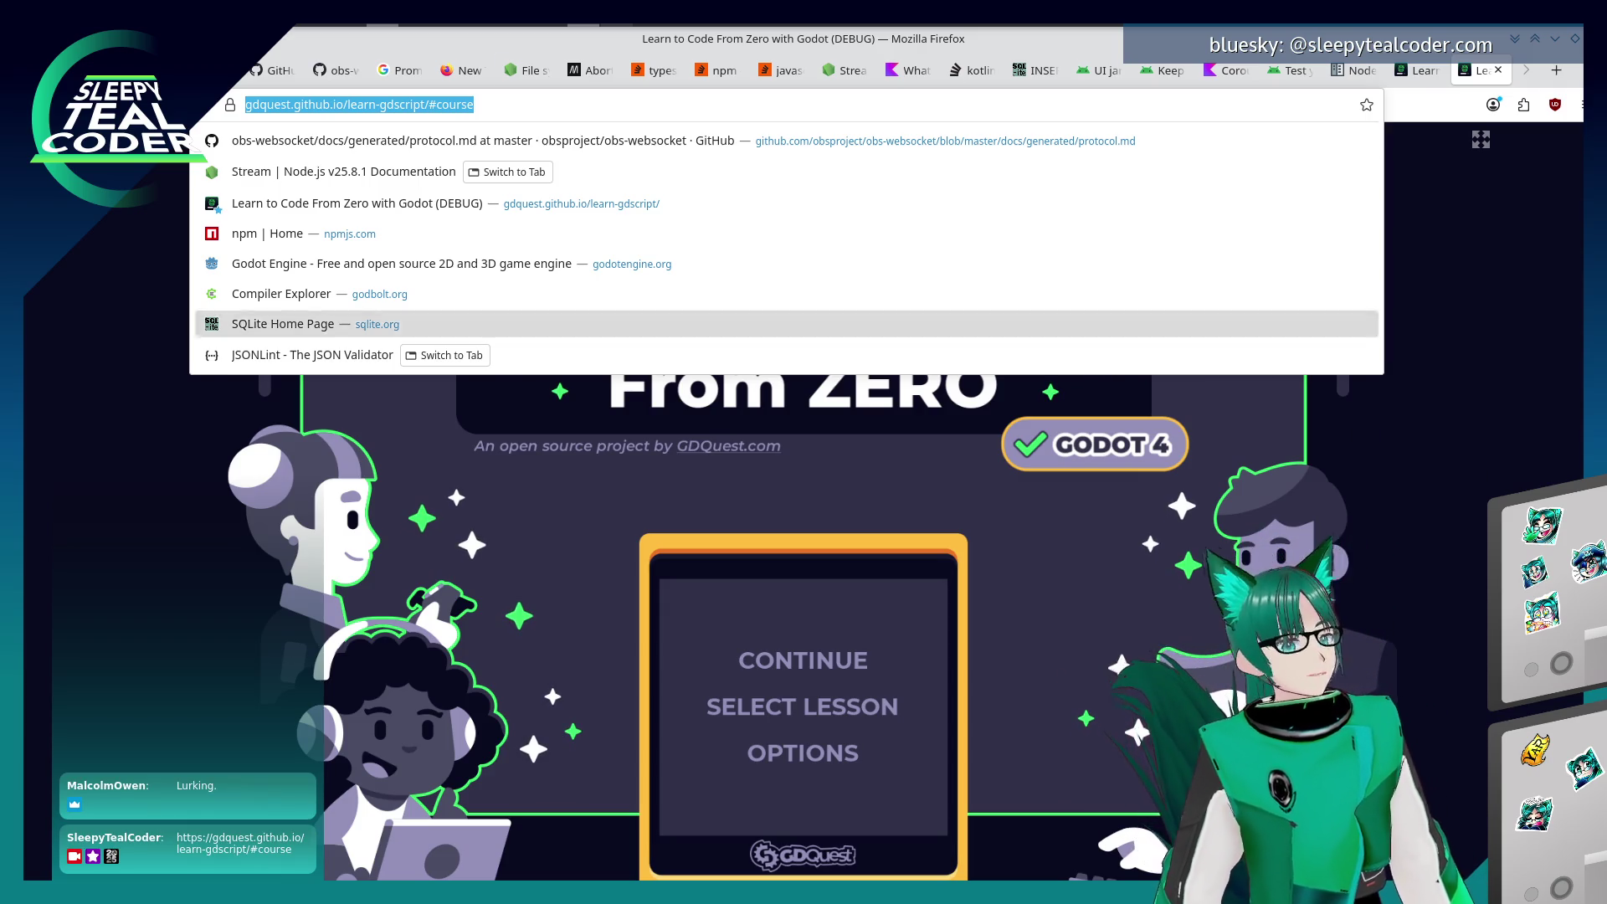
{"action": "left_click", "coordinate": [1525, 368]}
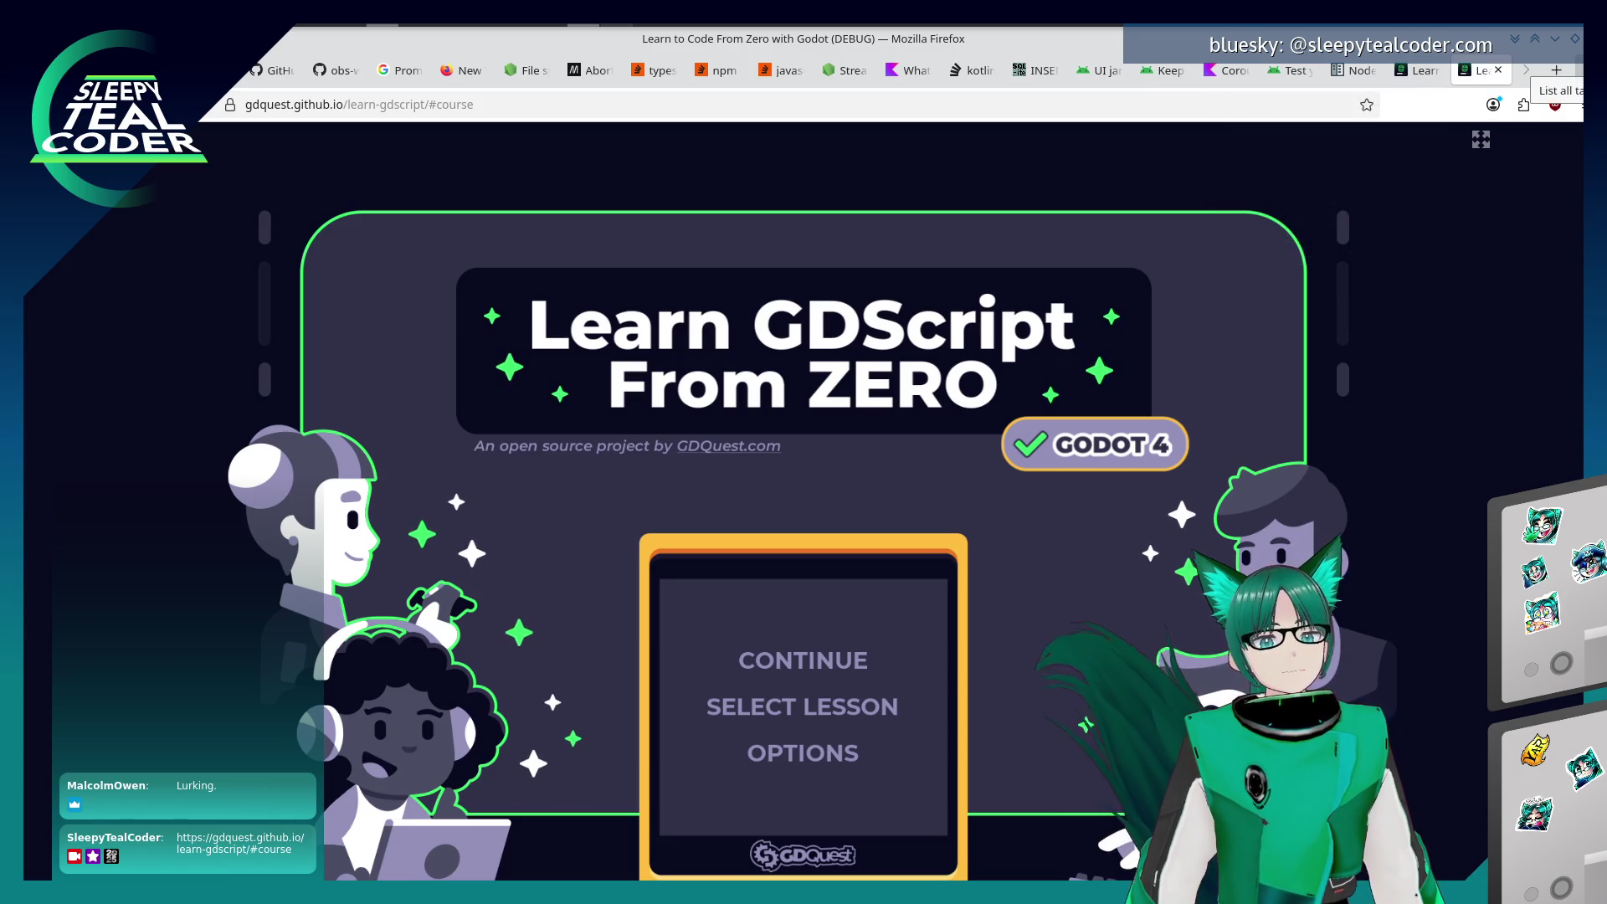
Return to the Godot docs 'Nodes and Scenes' tab at the Nodes section
{"action": "left_click", "coordinate": [1373, 71]}
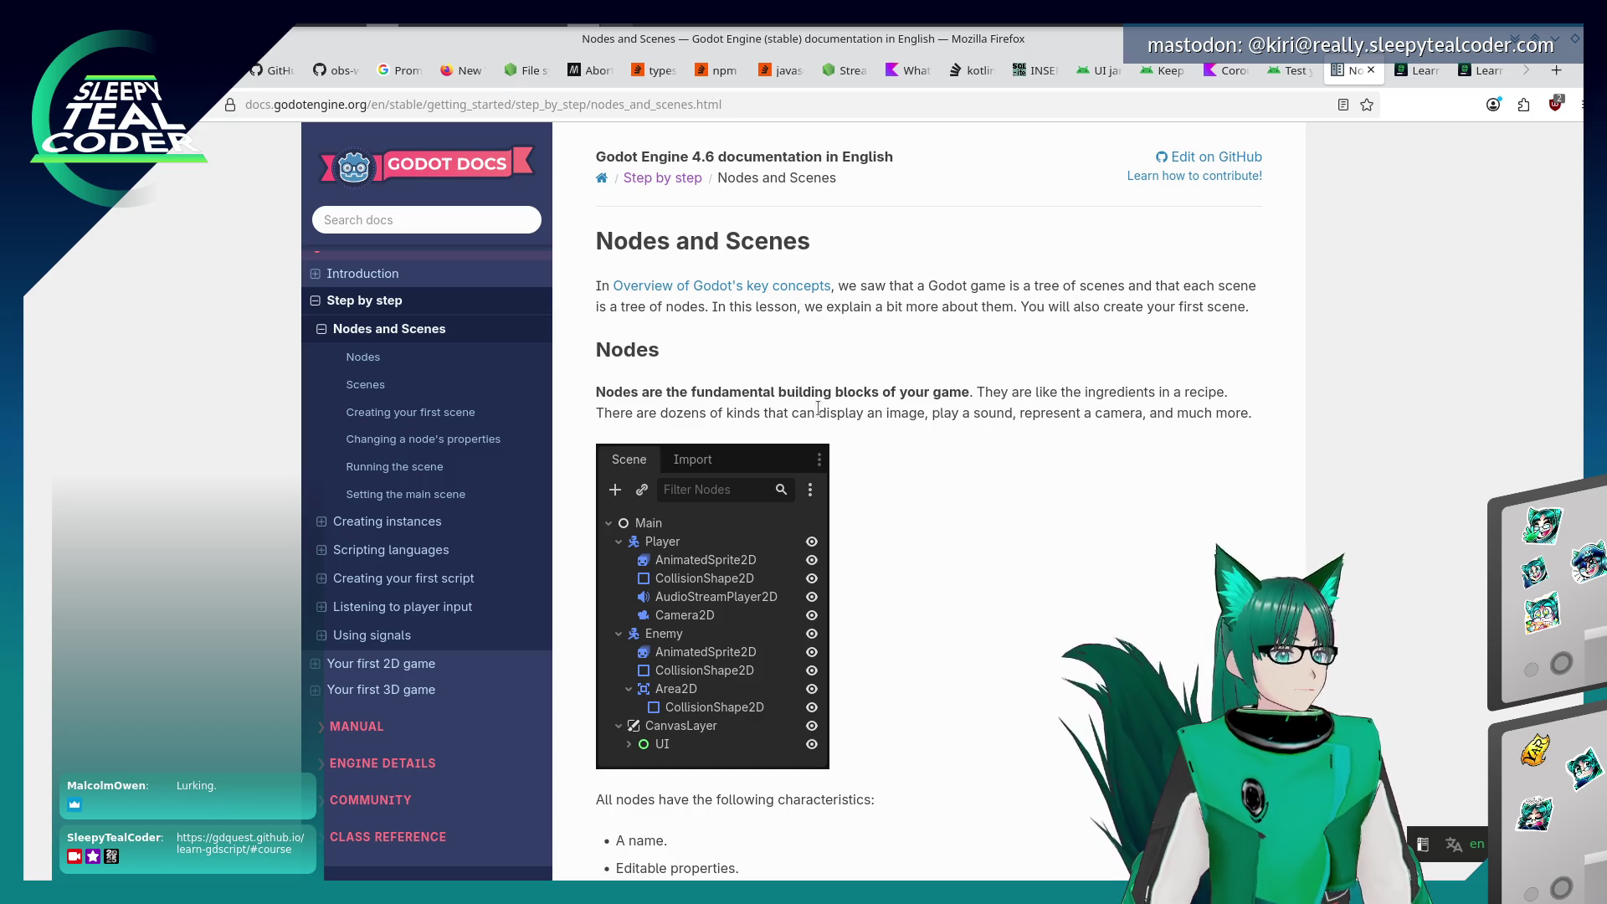
Scroll the Nodes and Scenes page down to the node characteristics list and Scenes heading
{"action": "scroll", "coordinate": [866, 419], "scroll_direction": "down", "scroll_amount": 6}
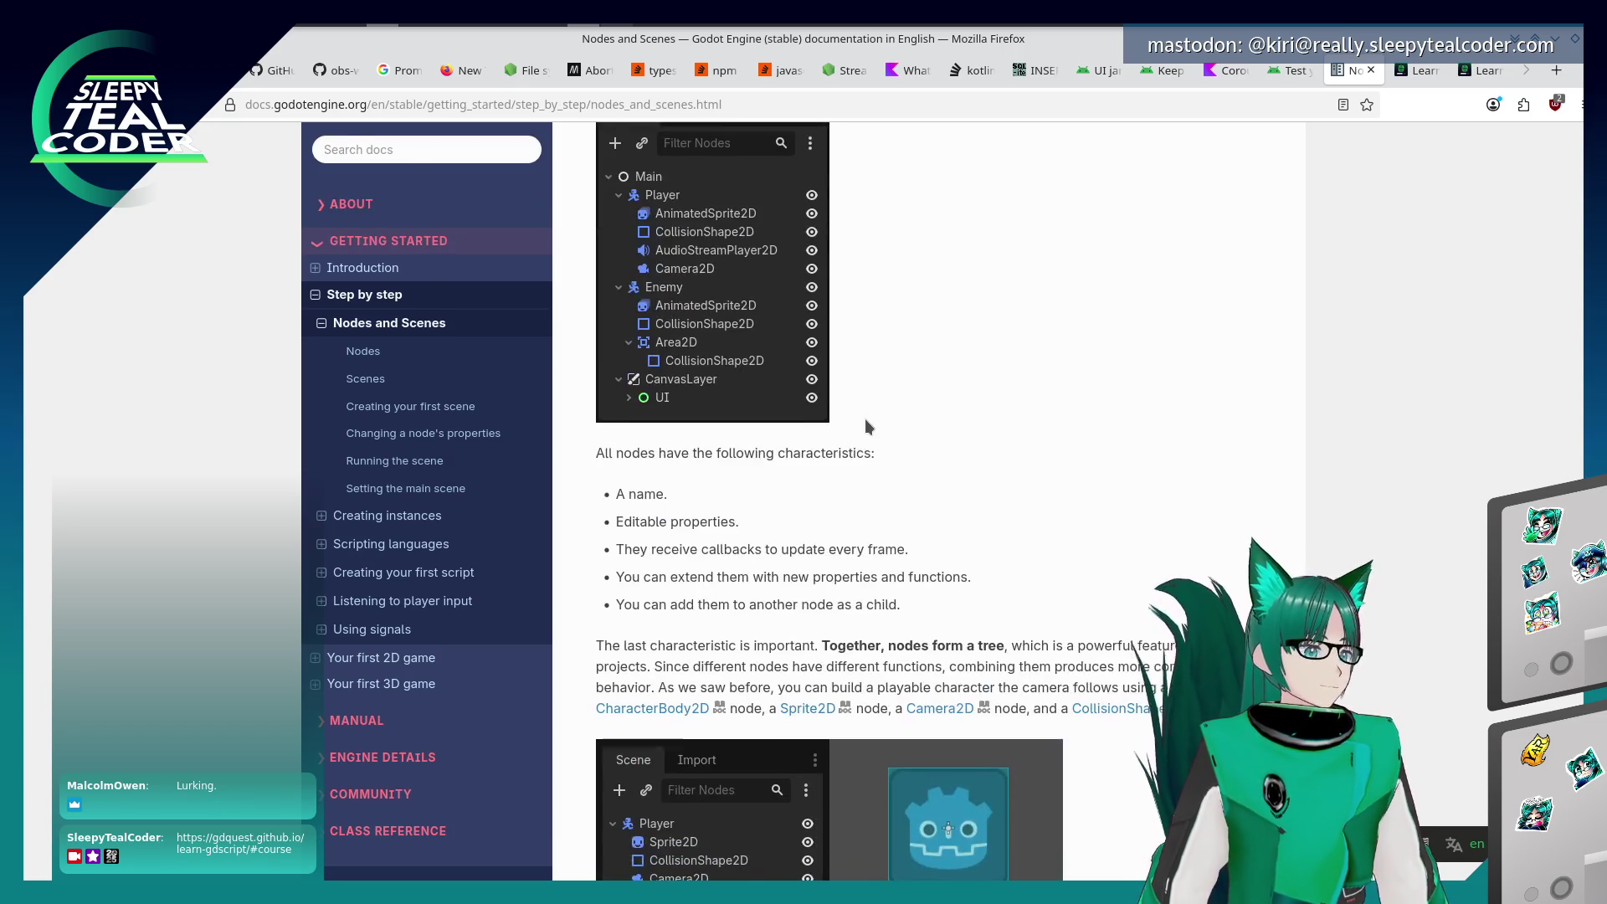
{"action": "scroll", "coordinate": [954, 385], "scroll_direction": "up", "scroll_amount": 3}
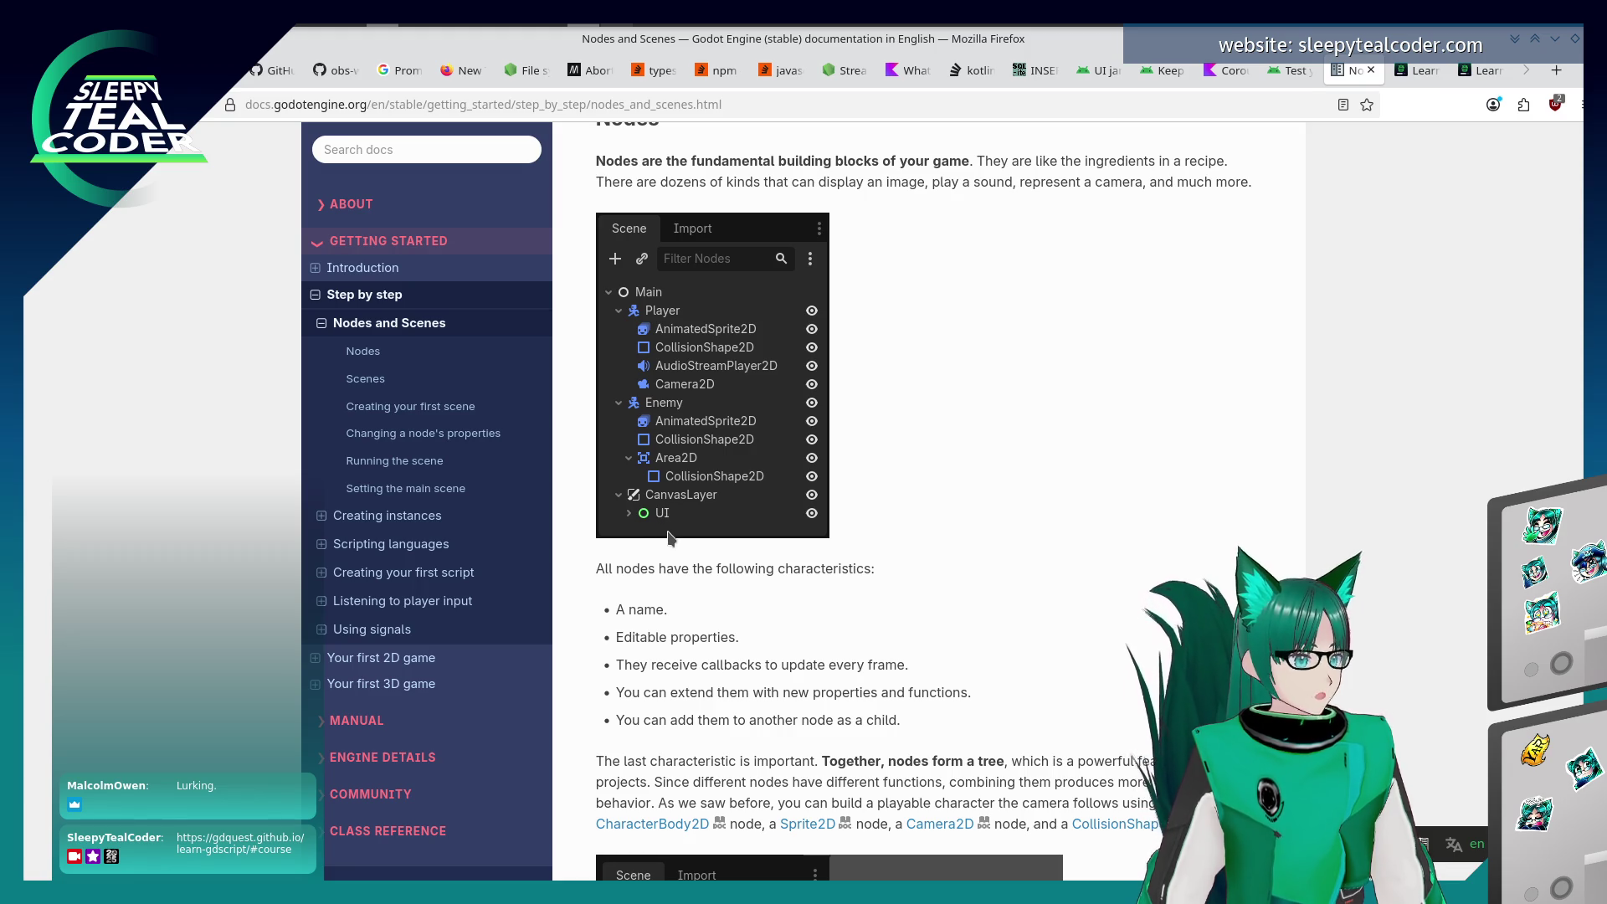
{"action": "scroll", "coordinate": [696, 575], "scroll_direction": "down", "scroll_amount": 3}
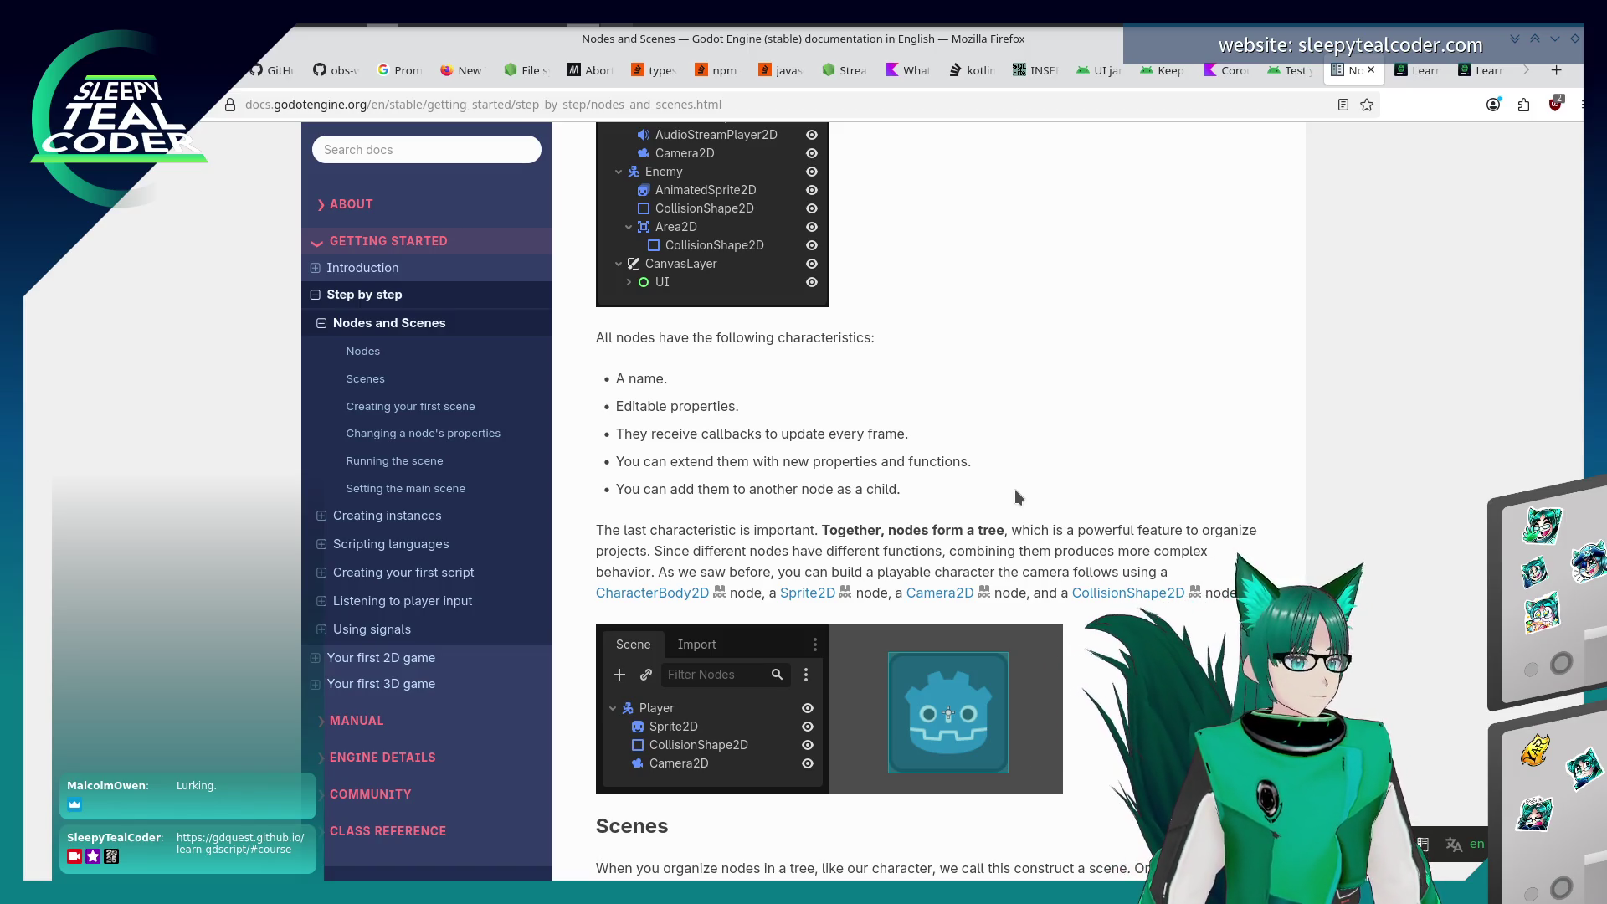
Read on through the scene characteristics list to the 'Creating your first scene' section
{"action": "scroll", "coordinate": [1013, 489], "scroll_direction": "down", "scroll_amount": 2}
{"action": "scroll", "coordinate": [982, 449], "scroll_direction": "down", "scroll_amount": 2}
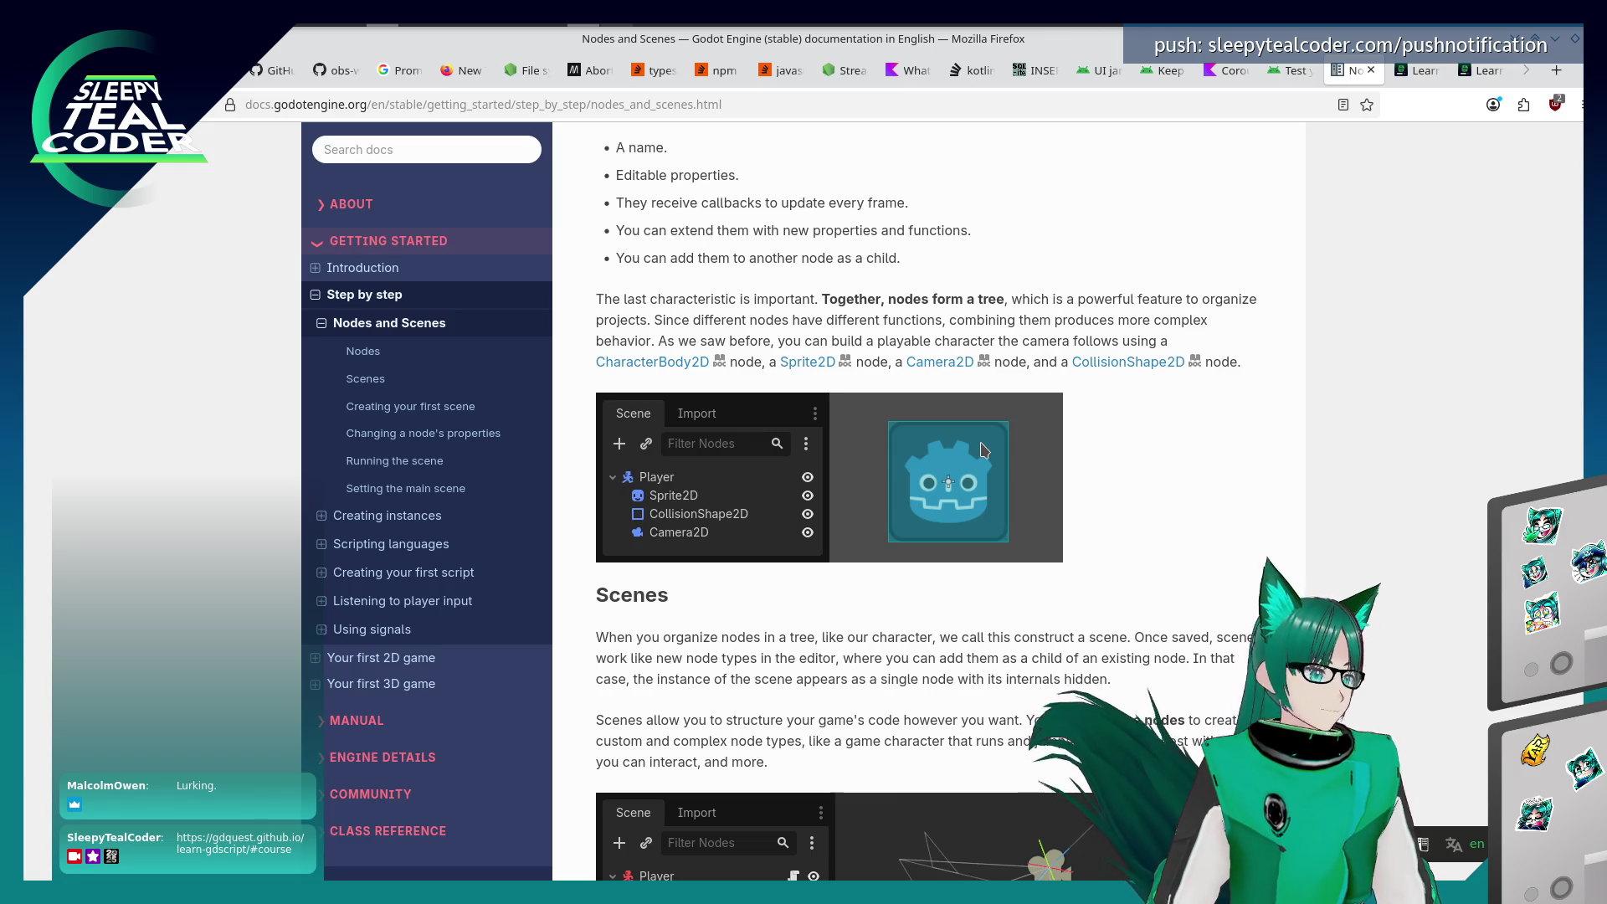
{"action": "scroll", "coordinate": [899, 553], "scroll_direction": "down", "scroll_amount": 2}
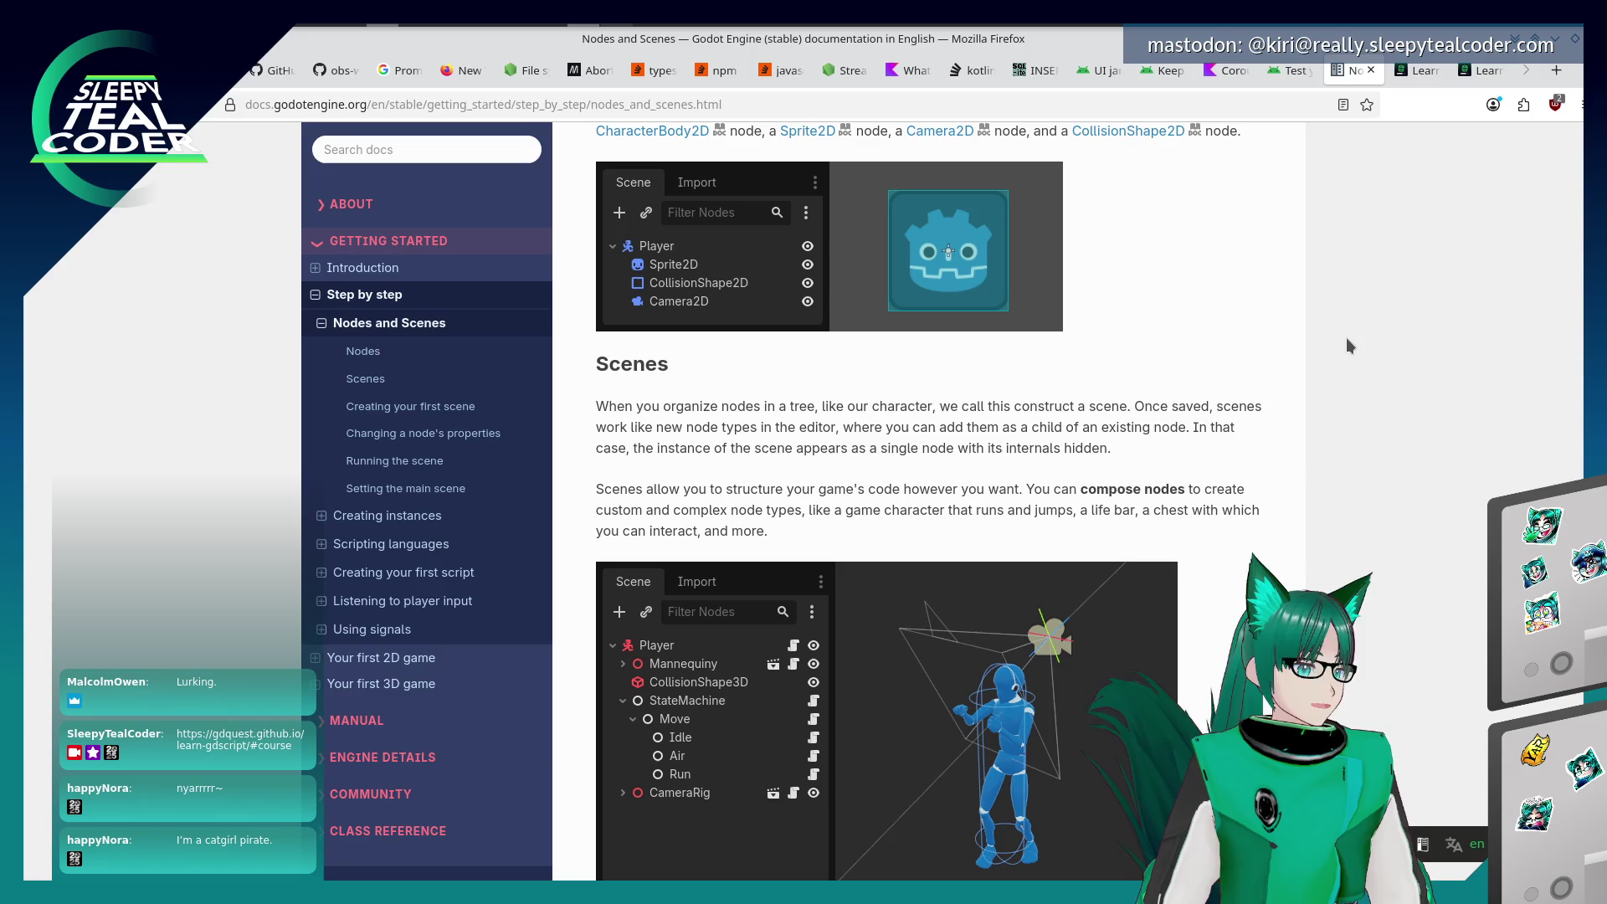
{"action": "scroll", "coordinate": [957, 494], "scroll_direction": "down", "scroll_amount": 3}
{"action": "scroll", "coordinate": [956, 494], "scroll_direction": "down", "scroll_amount": 4}
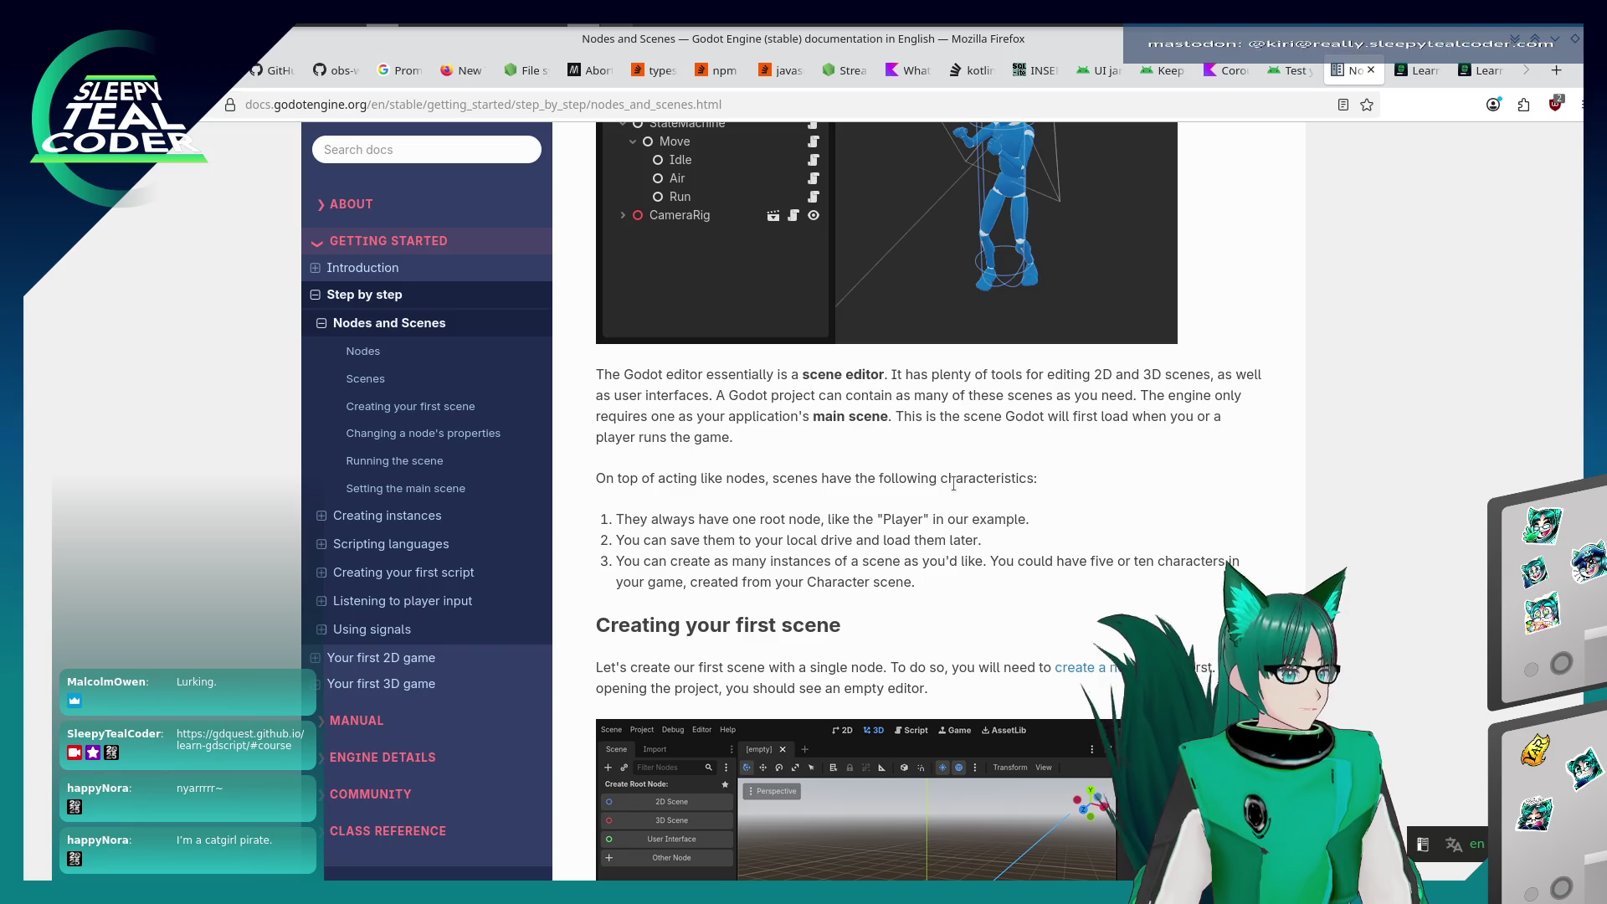
Scroll until the empty-editor screenshot under 'Creating your first scene' is fully visible
{"action": "scroll", "coordinate": [953, 484], "scroll_direction": "down", "scroll_amount": 4}
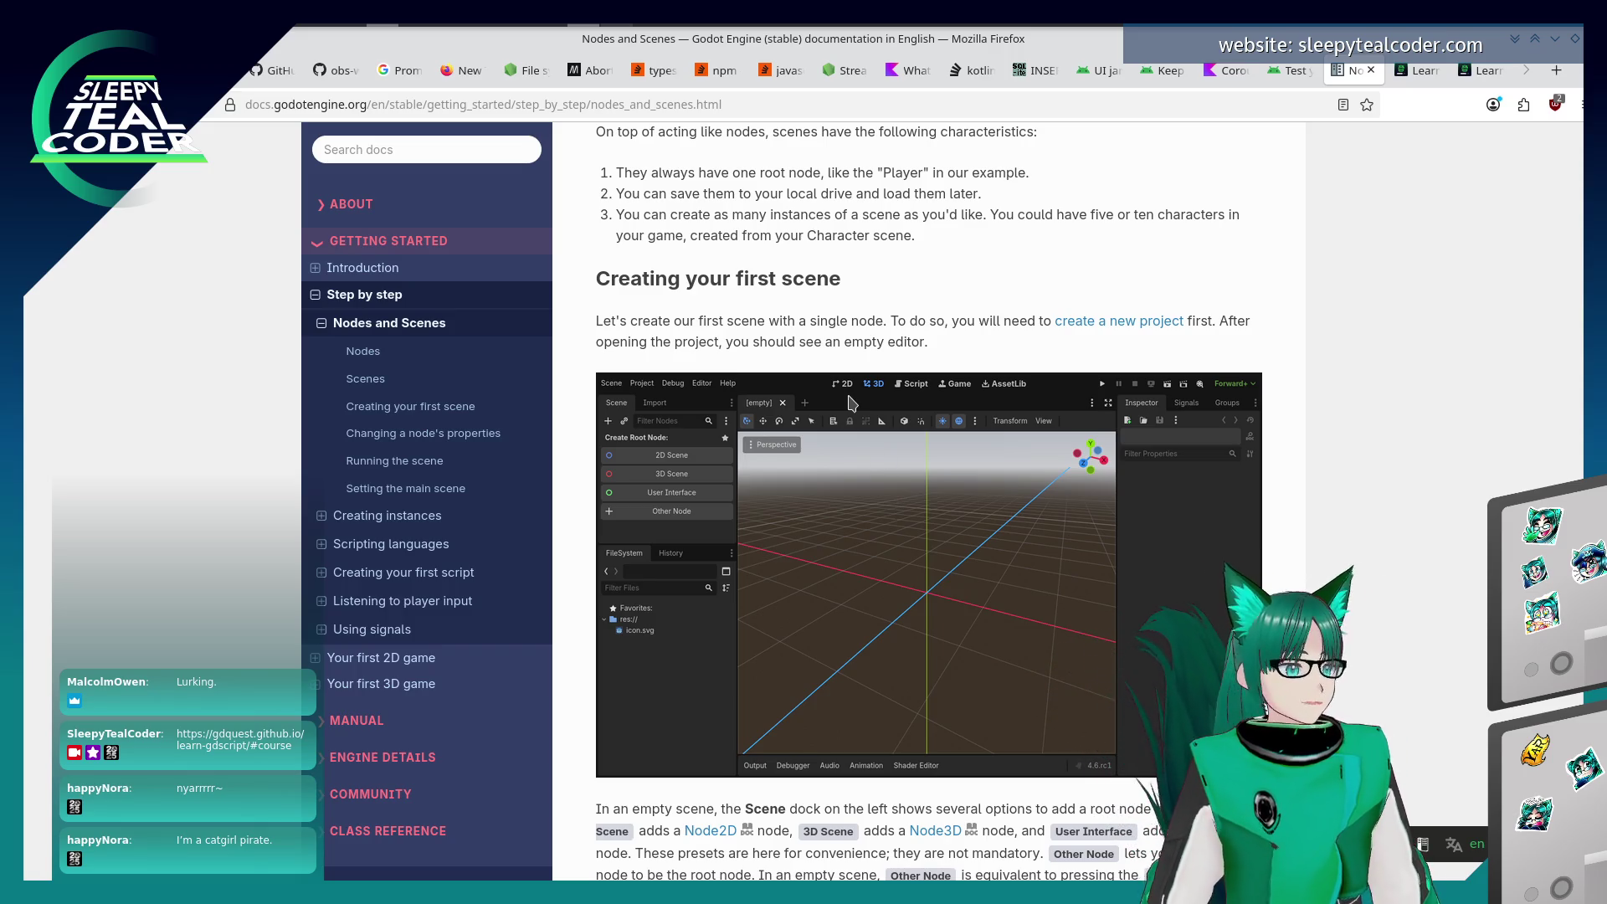
Follow the docs' 'create a new project' link to the Creating and importing projects section
{"action": "key", "text": "alt+Tab"}
{"action": "key", "text": "Escape"}
{"action": "key", "text": "alt+Tab"}
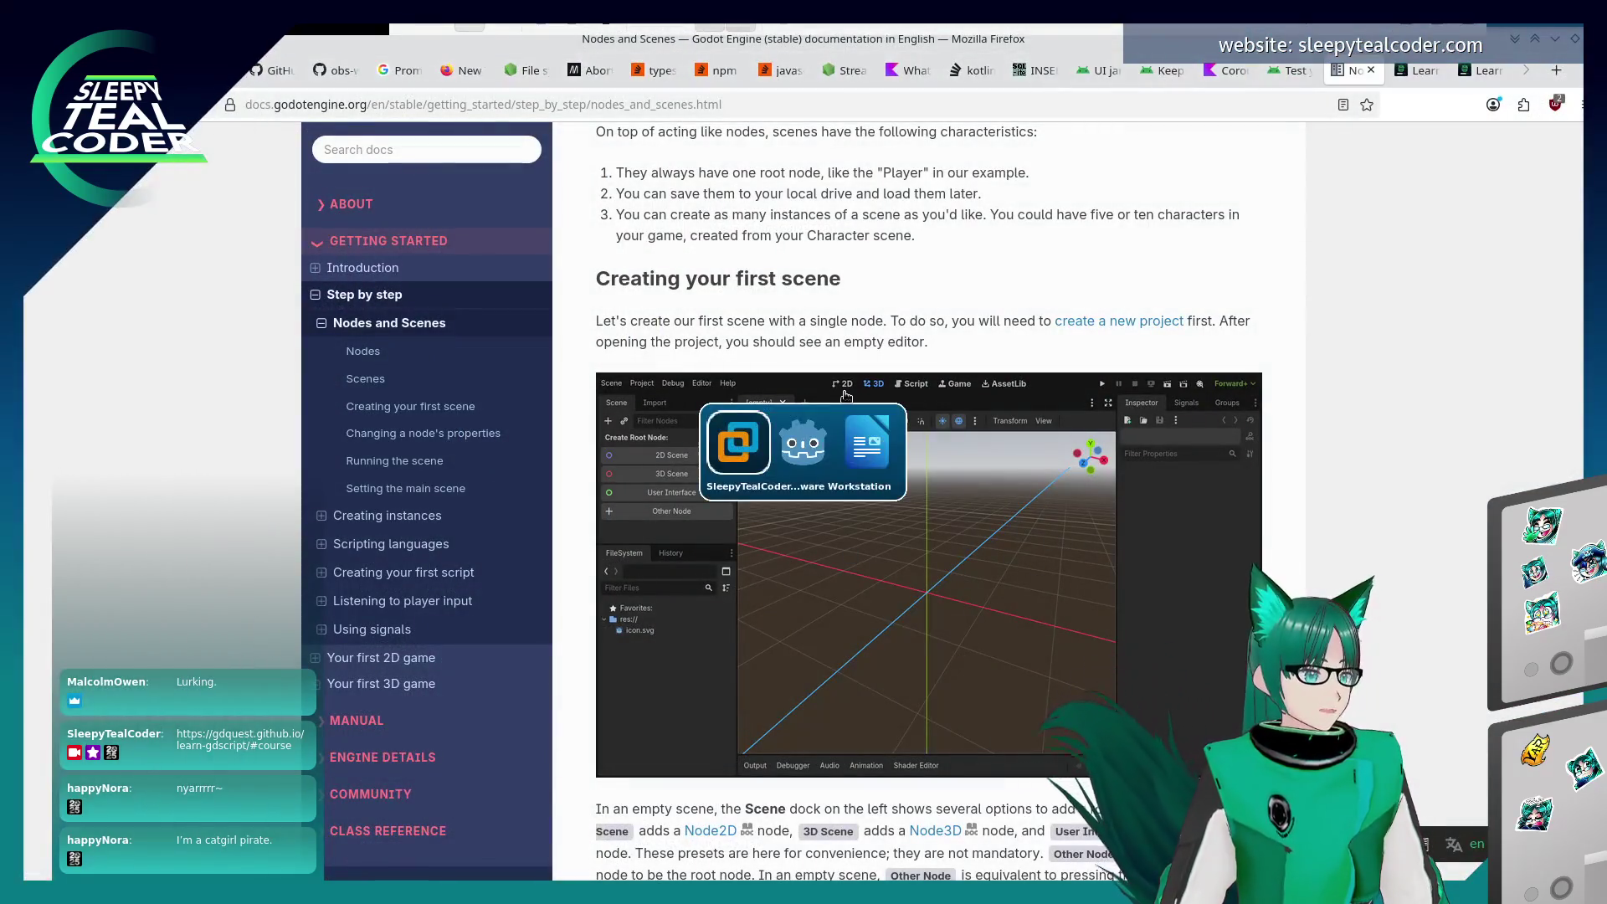
{"action": "key", "text": "alt+Tab"}
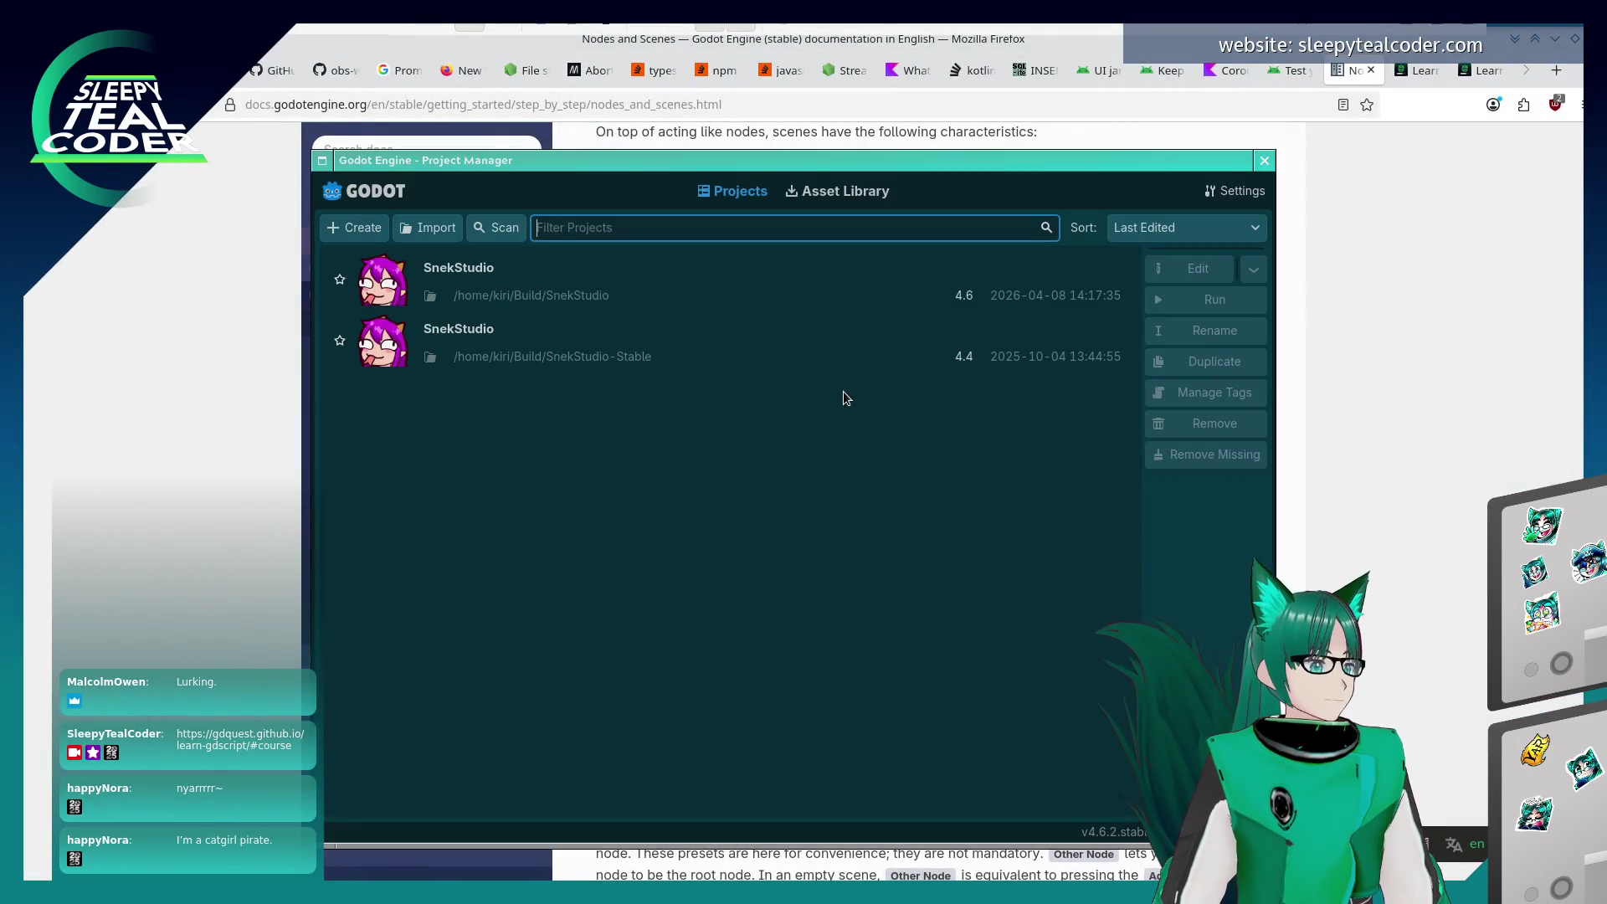
{"action": "left_click", "coordinate": [234, 422]}
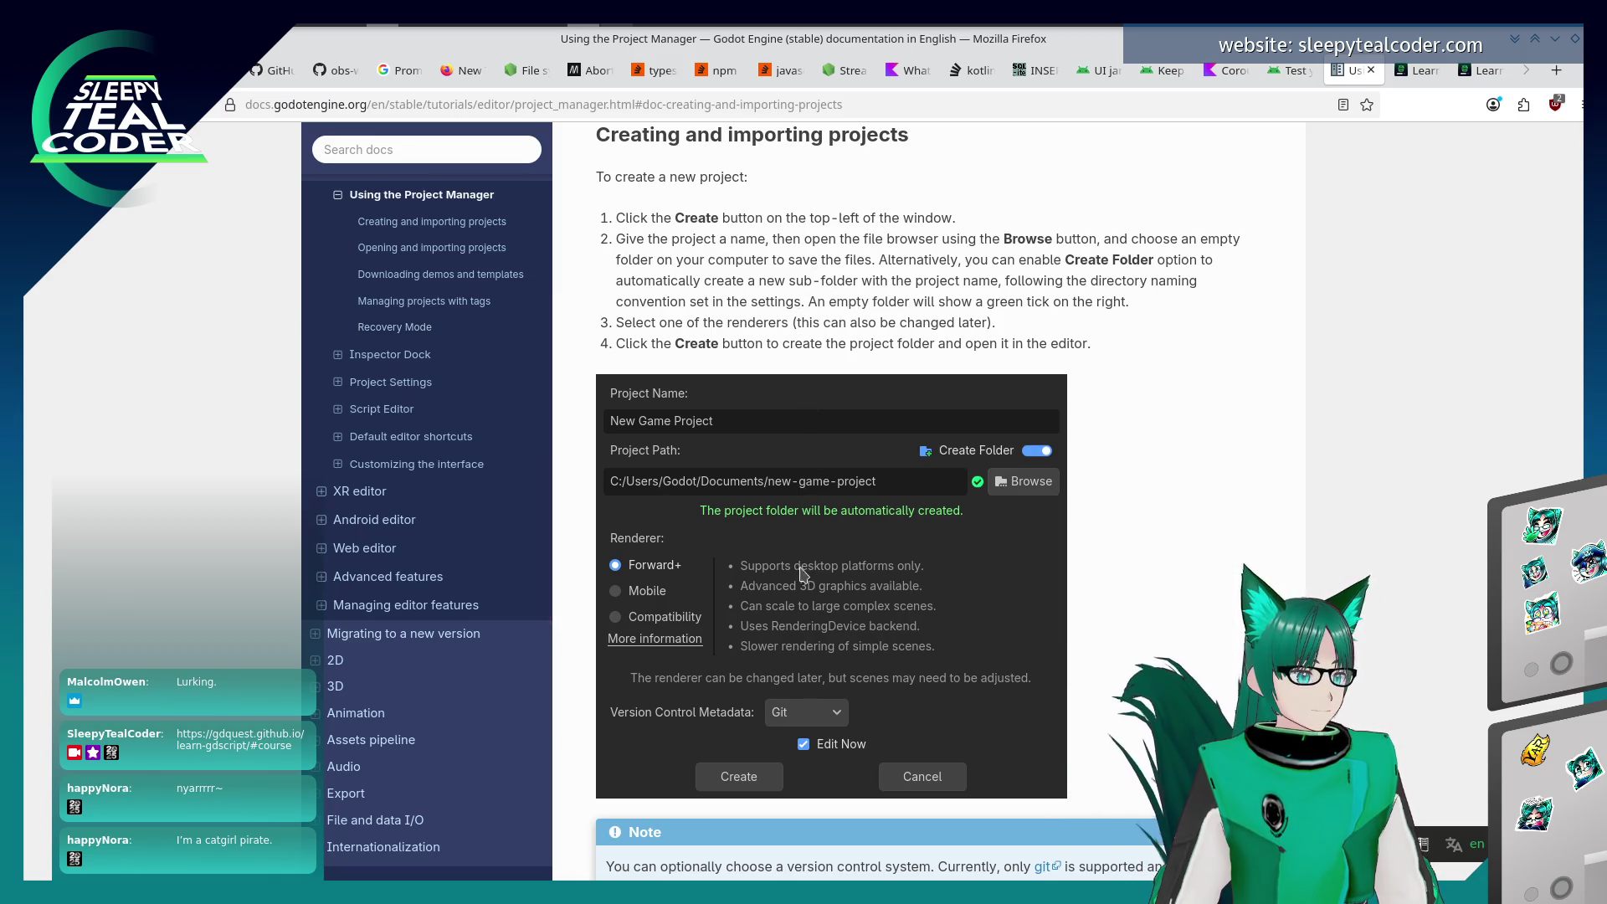
Skim the Project Manager docs, then go back to the Nodes and Scenes page
{"action": "scroll", "coordinate": [804, 609], "scroll_direction": "down", "scroll_amount": 2}
{"action": "scroll", "coordinate": [804, 609], "scroll_direction": "down", "scroll_amount": 2}
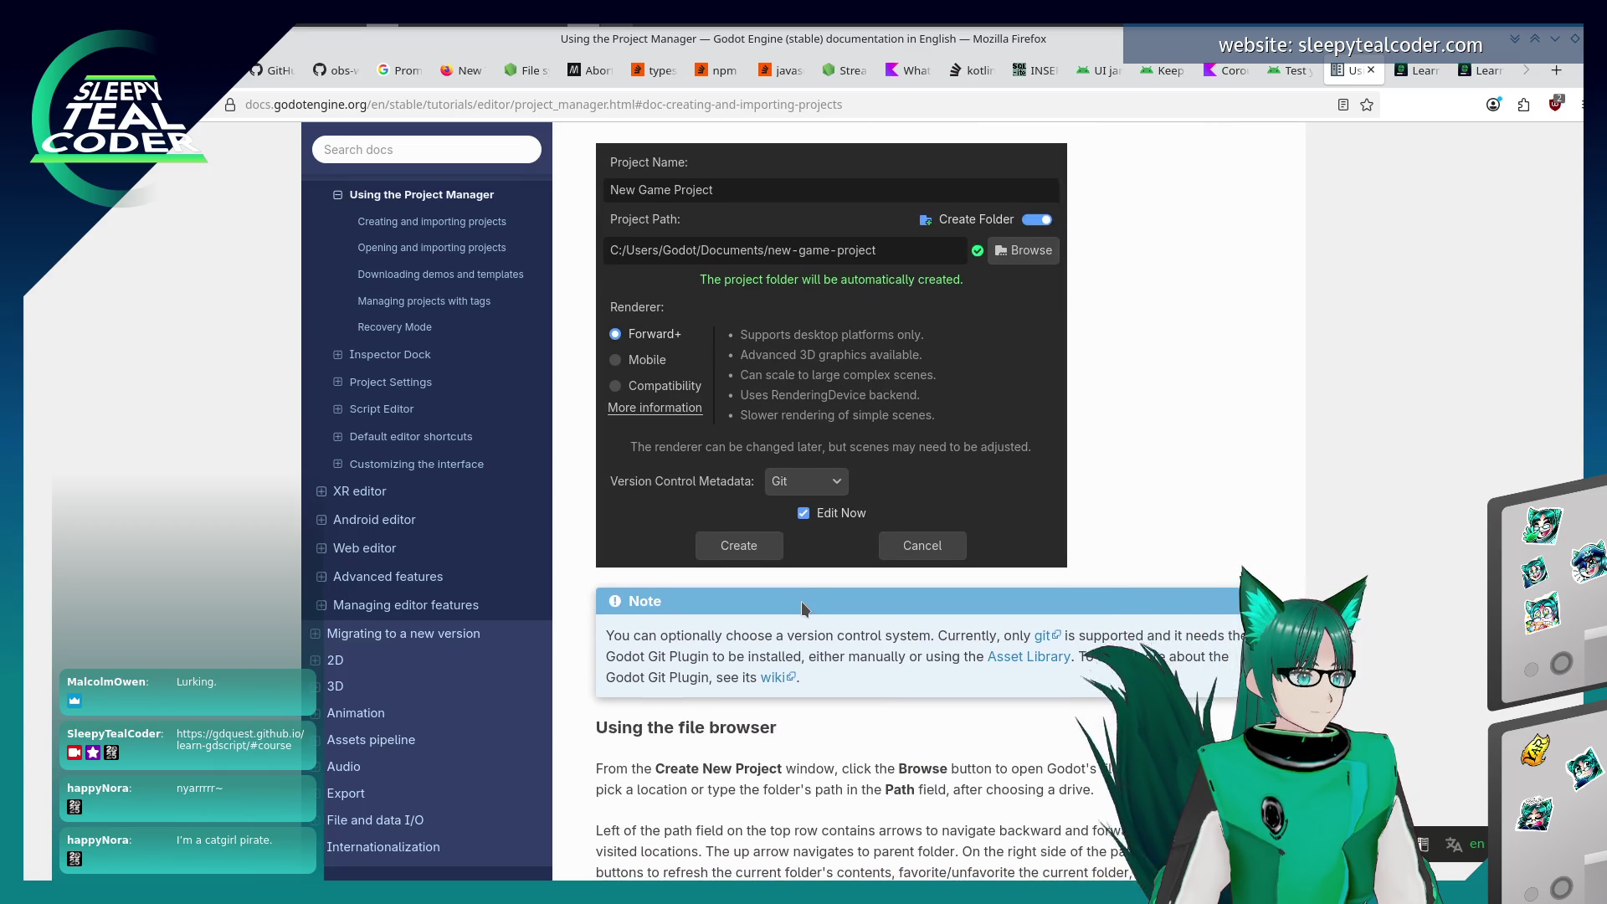
{"action": "scroll", "coordinate": [802, 608], "scroll_direction": "up", "scroll_amount": 2}
{"action": "scroll", "coordinate": [787, 554], "scroll_direction": "up", "scroll_amount": 2}
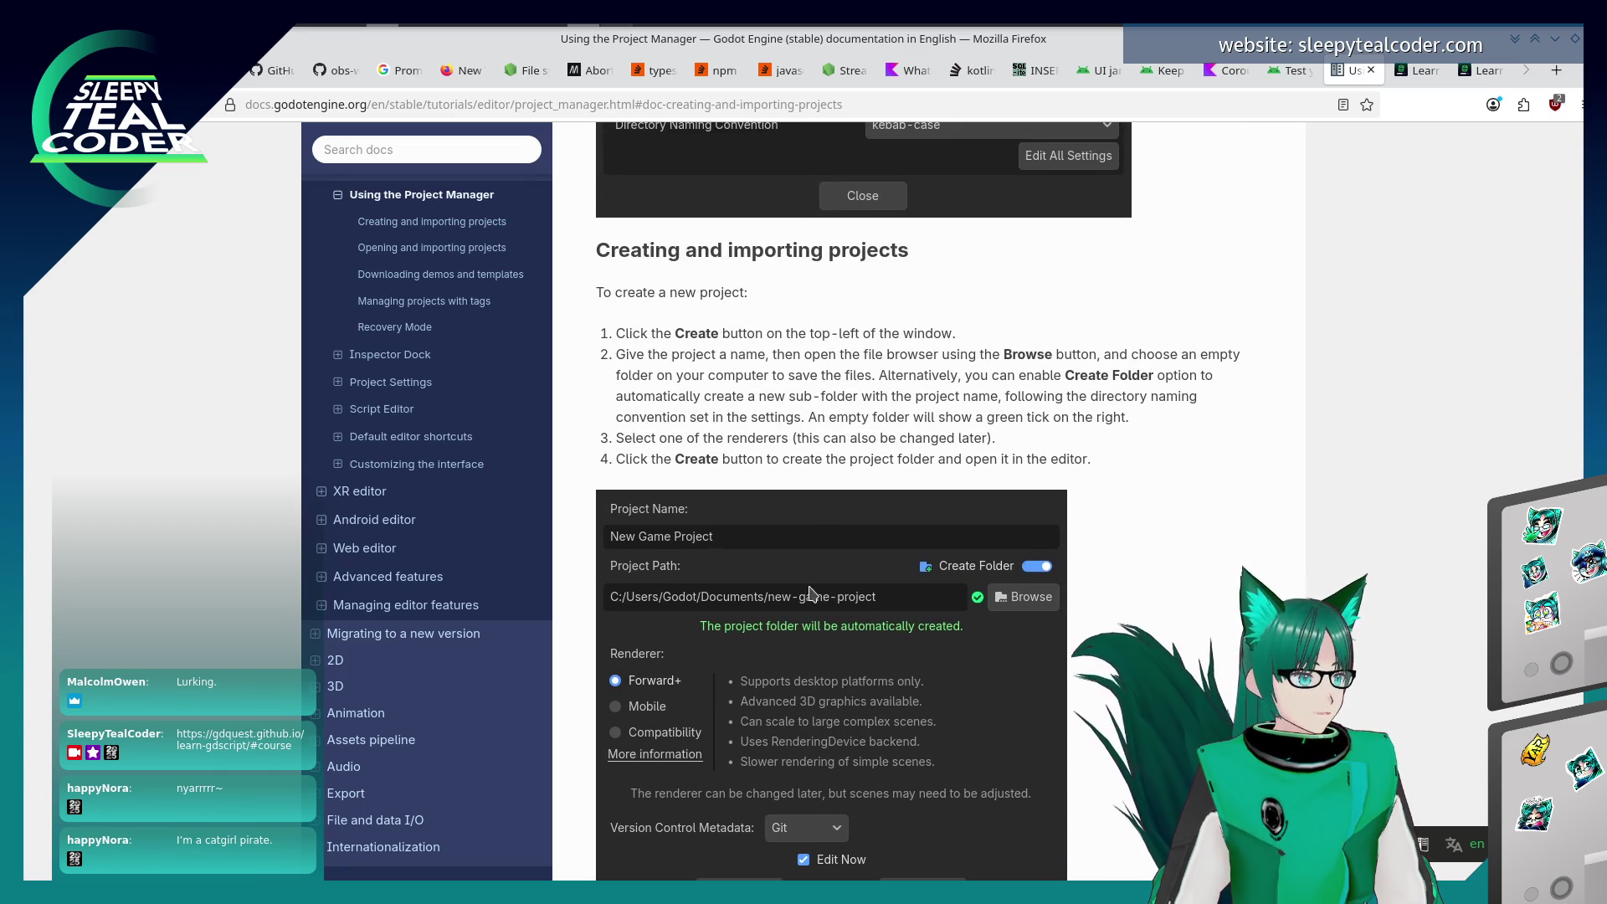
{"action": "key", "text": "alt+Left"}
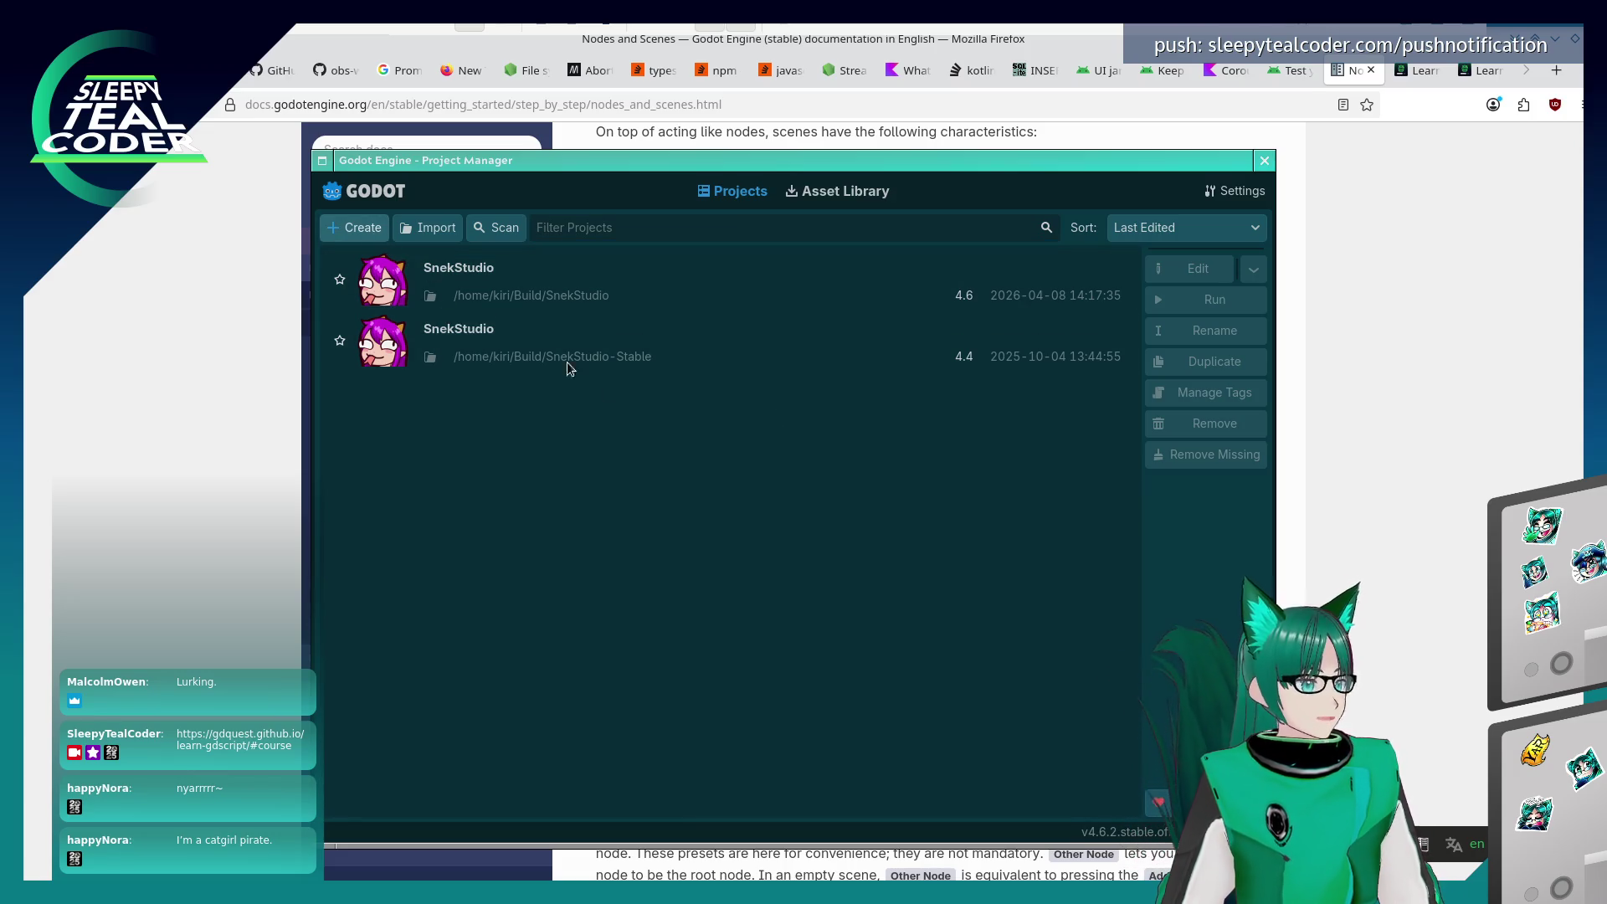
Create the project KirisFirstGodotProject at /var/build/godot and open it in the editor
{"action": "key", "text": "ctrl+n"}
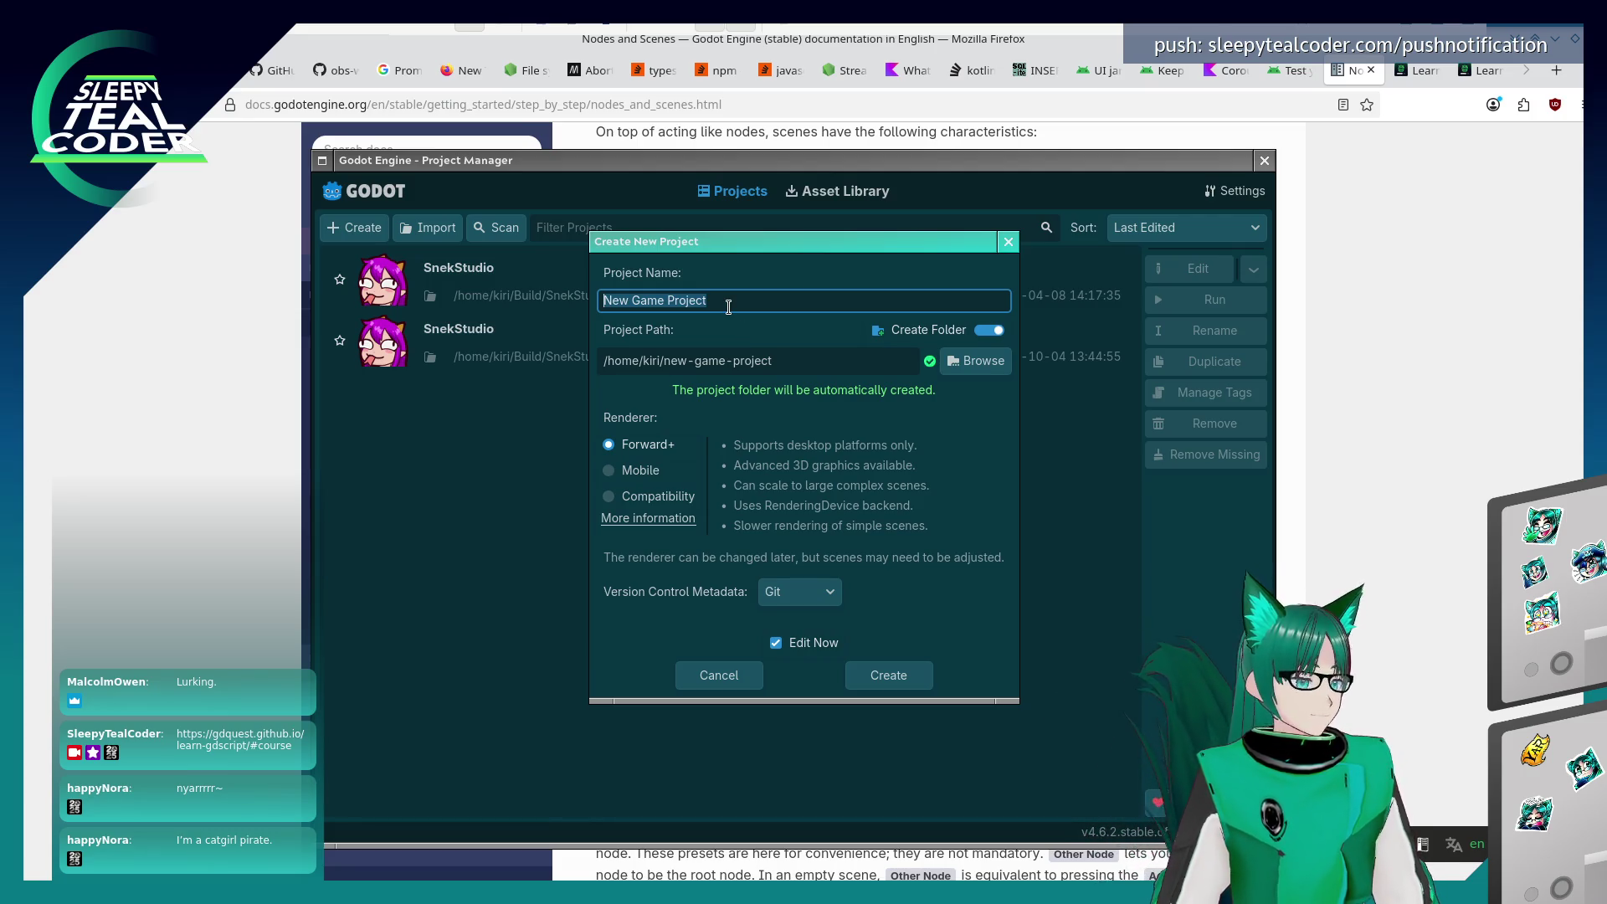
{"action": "type", "text": "KirisF"}
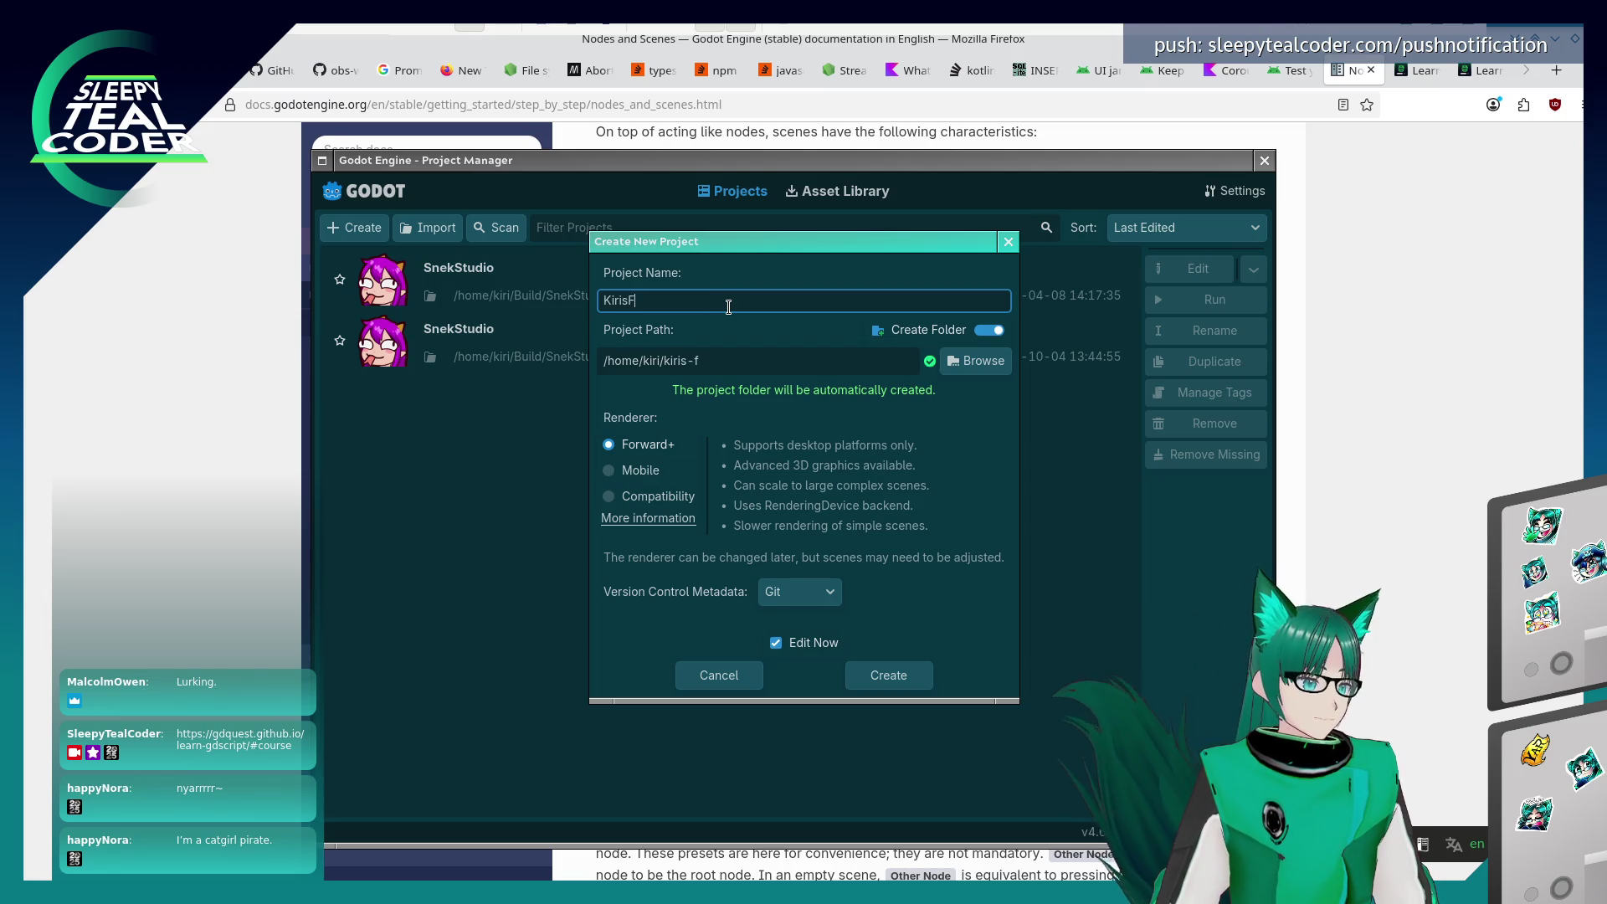
{"action": "type", "text": "irstGodotP"}
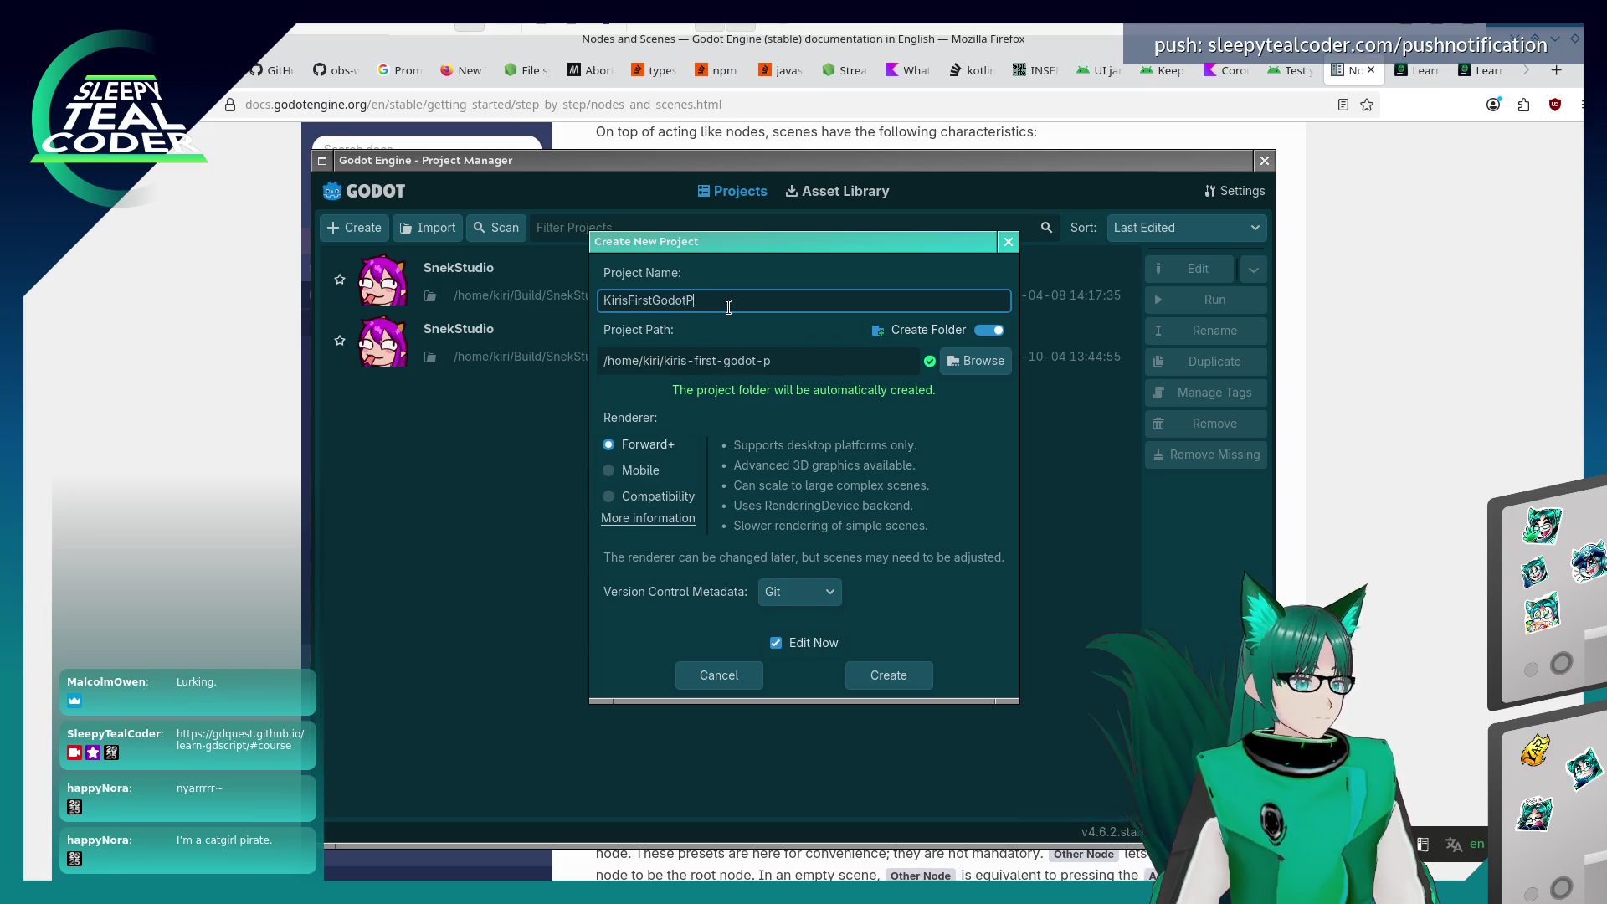
{"action": "type", "text": "roject"}
{"action": "key", "text": "Tab"}
{"action": "key", "text": "Tab"}
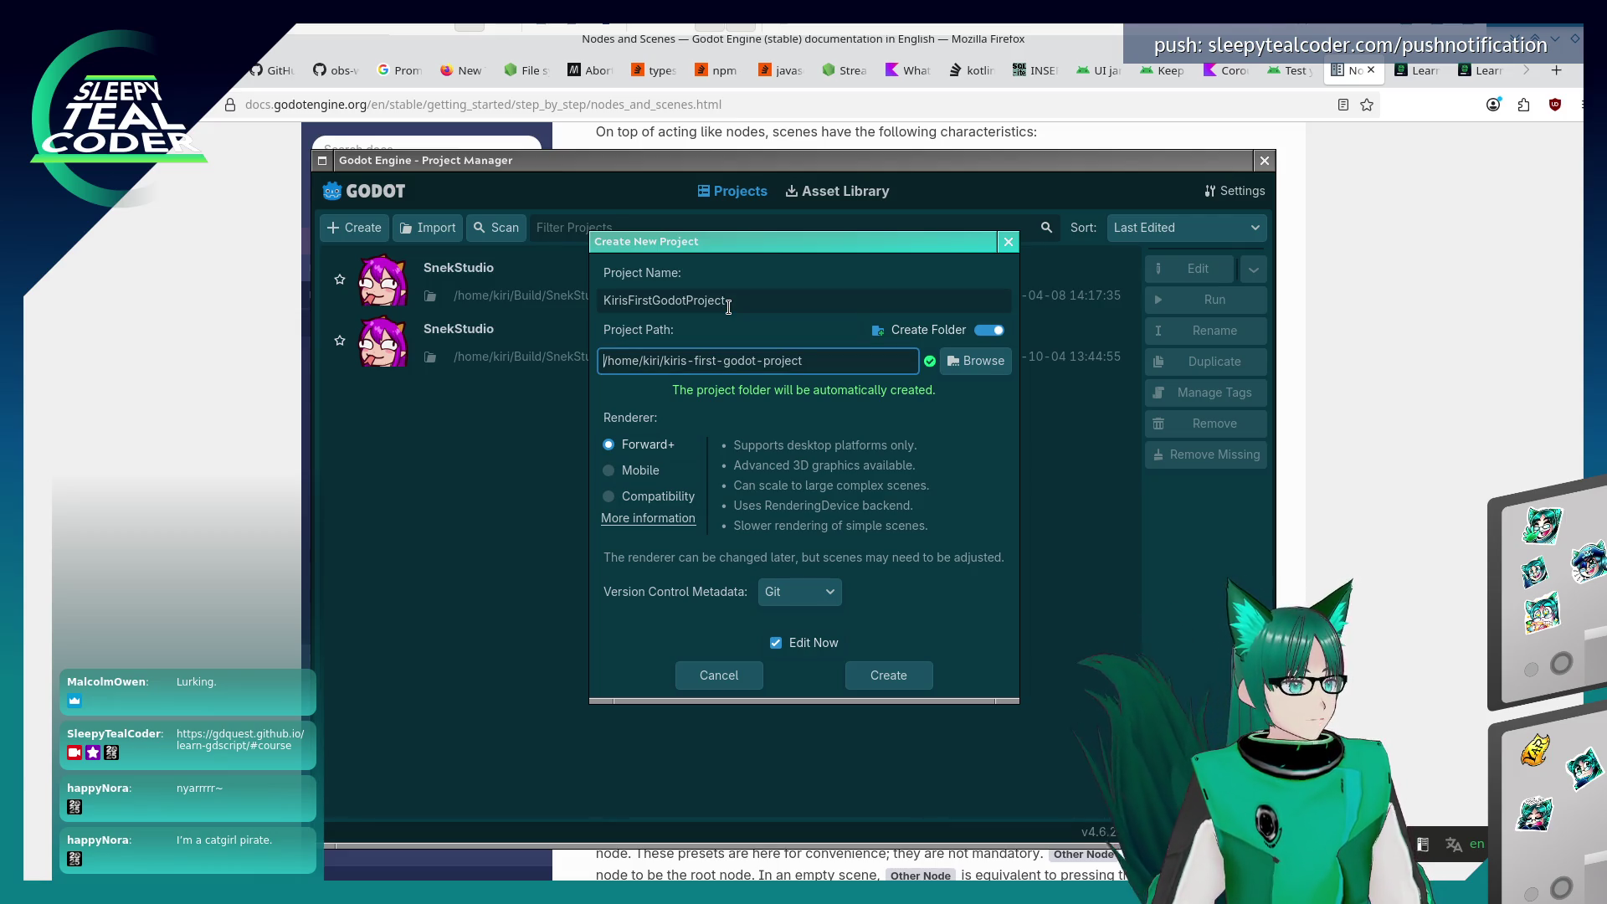
{"action": "key", "text": "ctrl+a"}
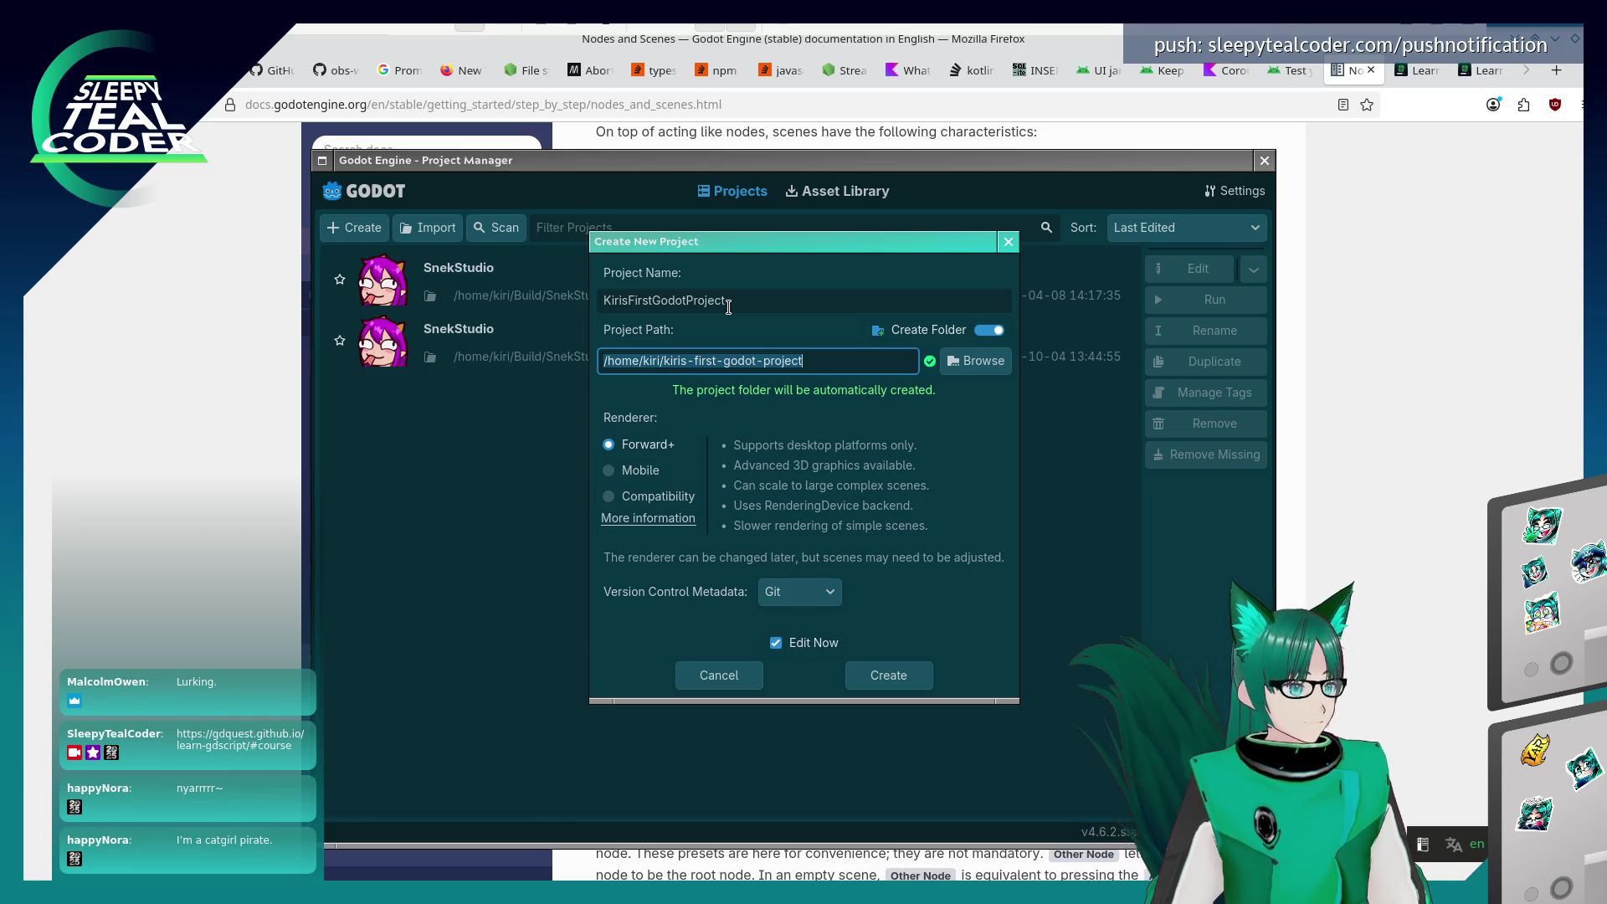
{"action": "type", "text": "/var/bui"}
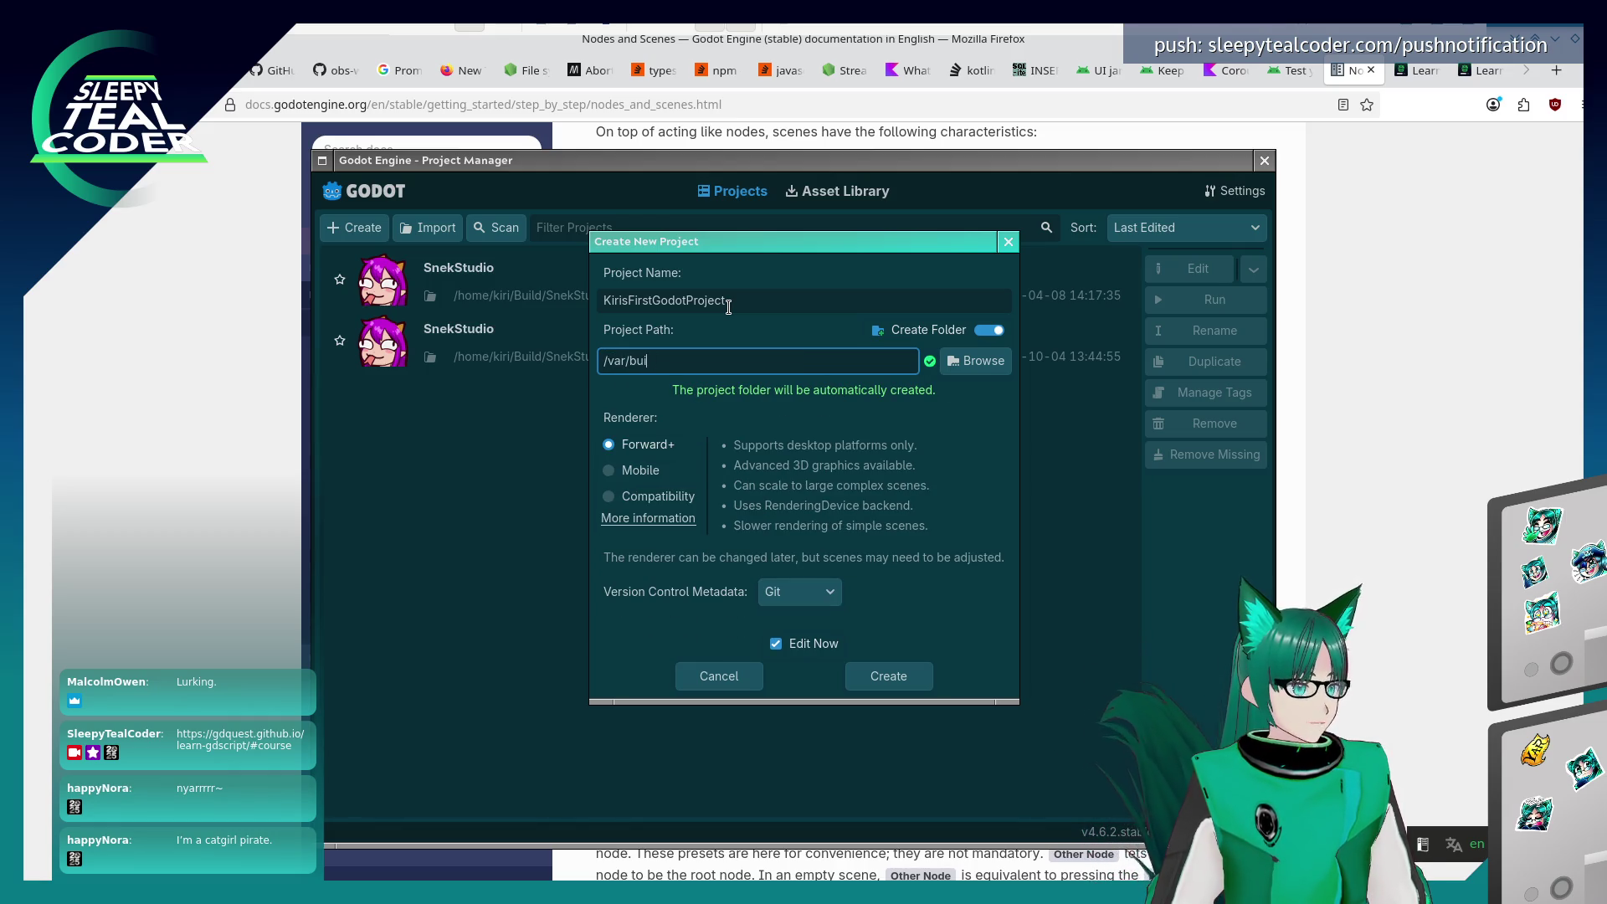
{"action": "type", "text": "ld/"}
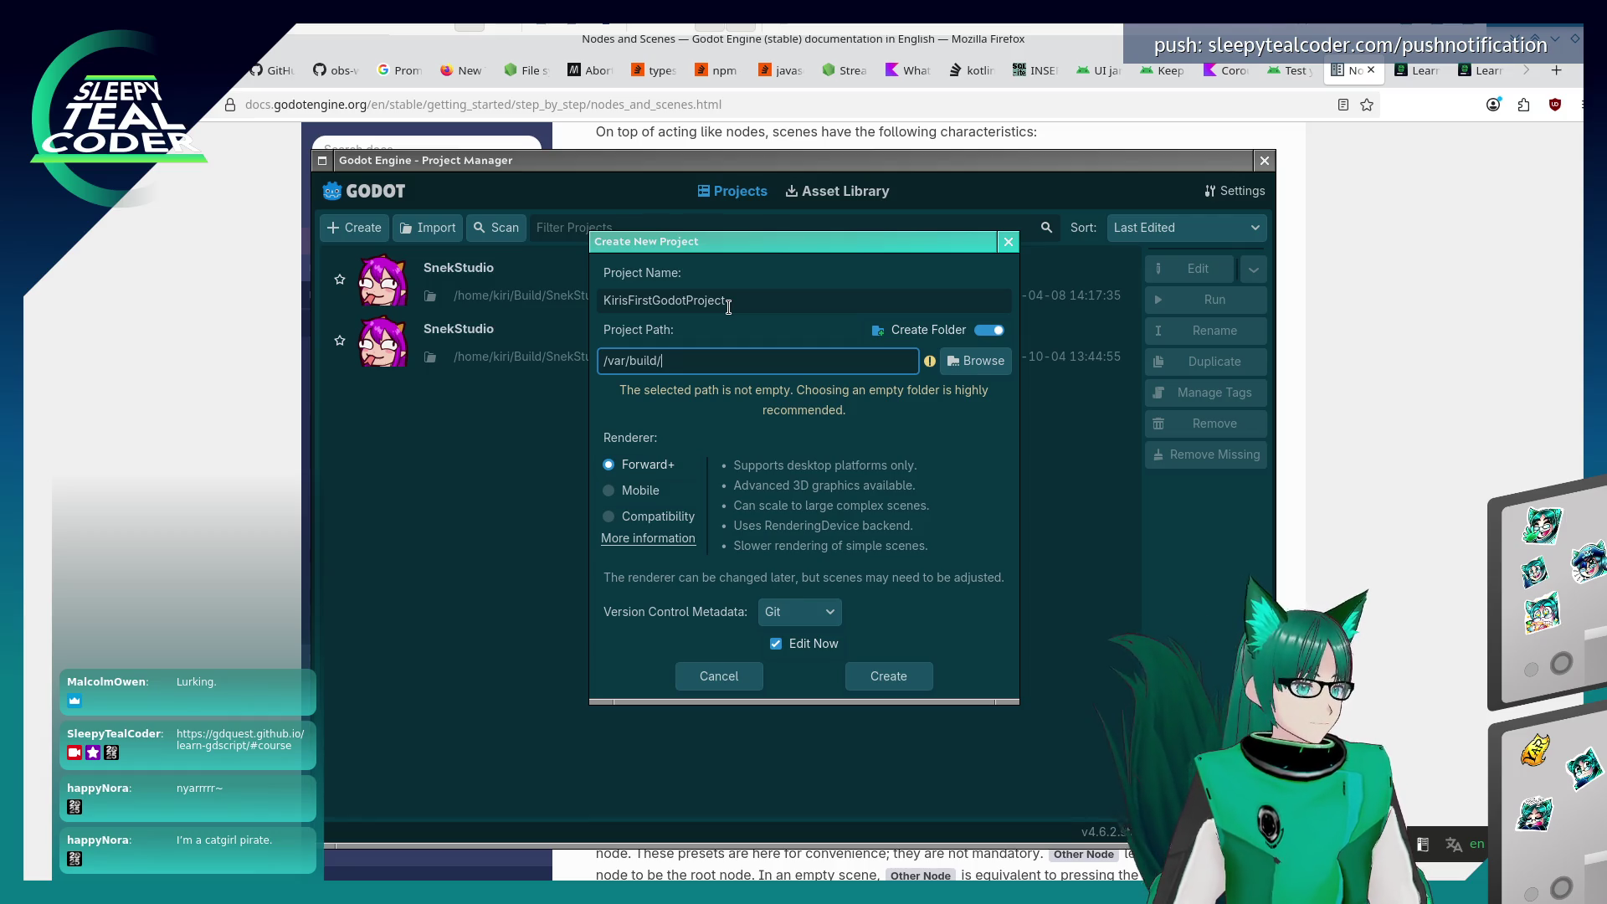
{"action": "type", "text": "godot/"}
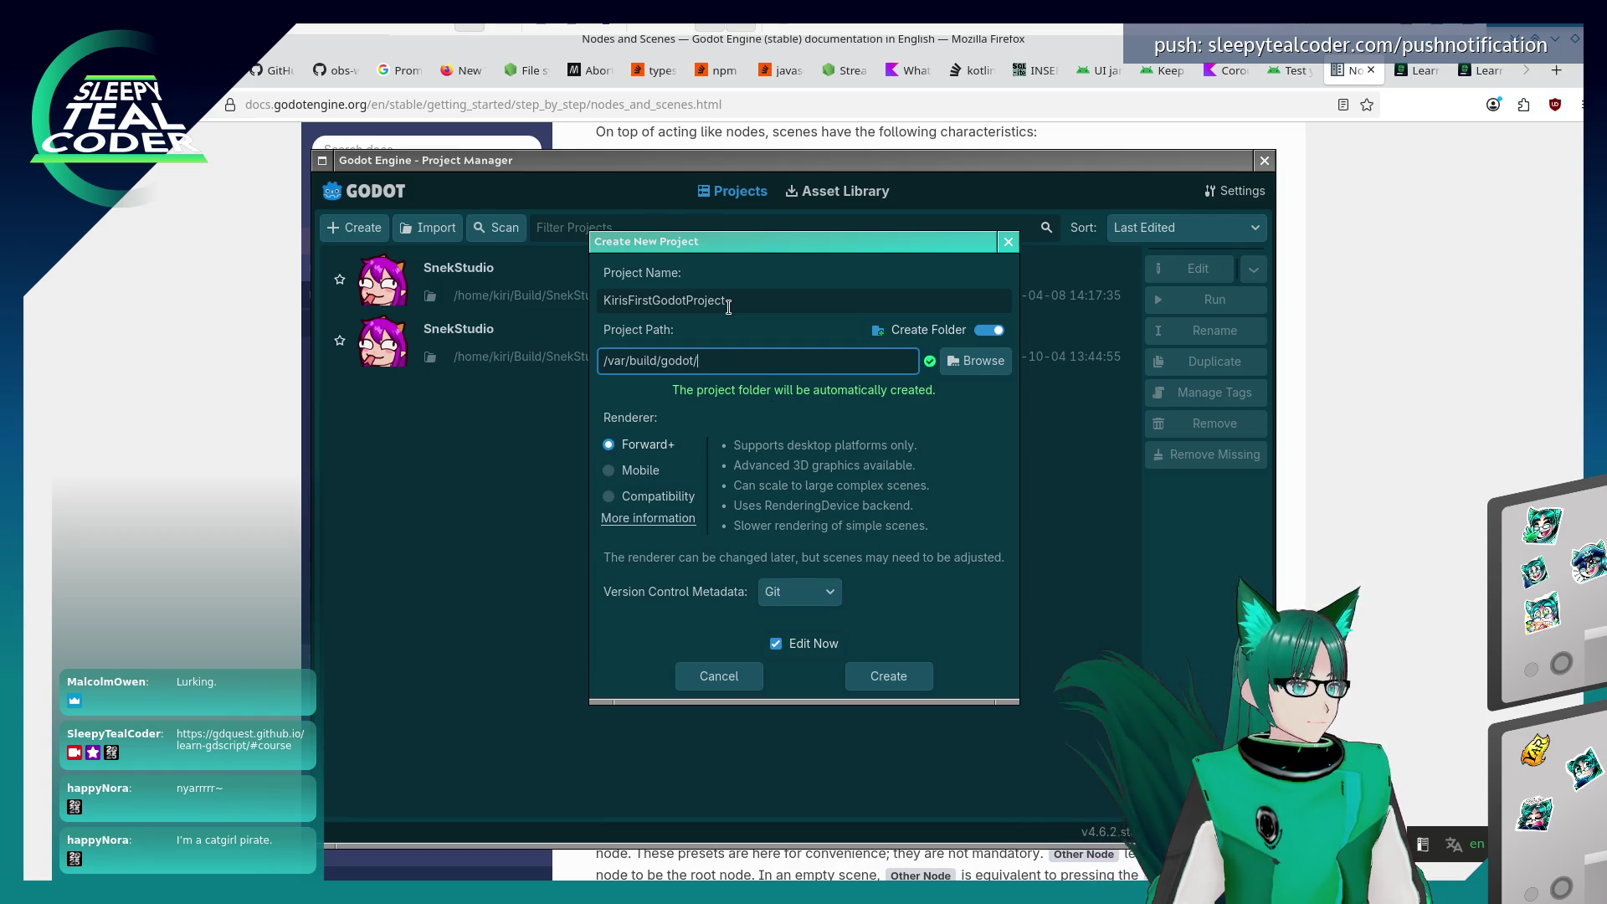
{"action": "type", "text": "kir"}
{"action": "key", "text": "BackSpace"}
{"action": "key", "text": "BackSpace"}
{"action": "key", "text": "BackSpace"}
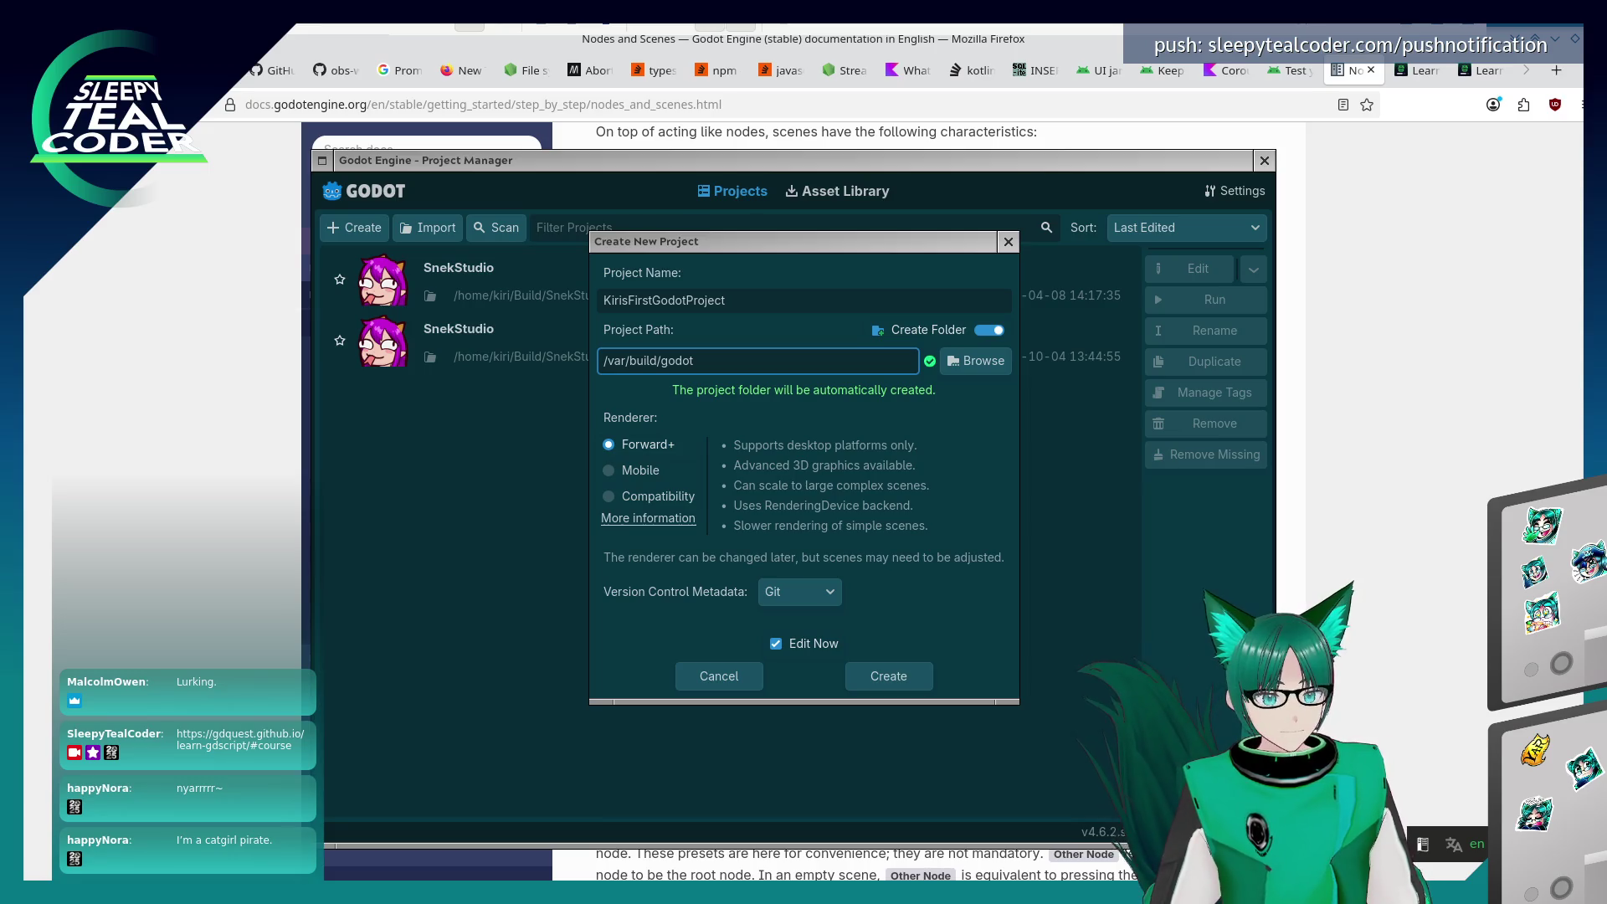
{"action": "left_click", "coordinate": [746, 309]}
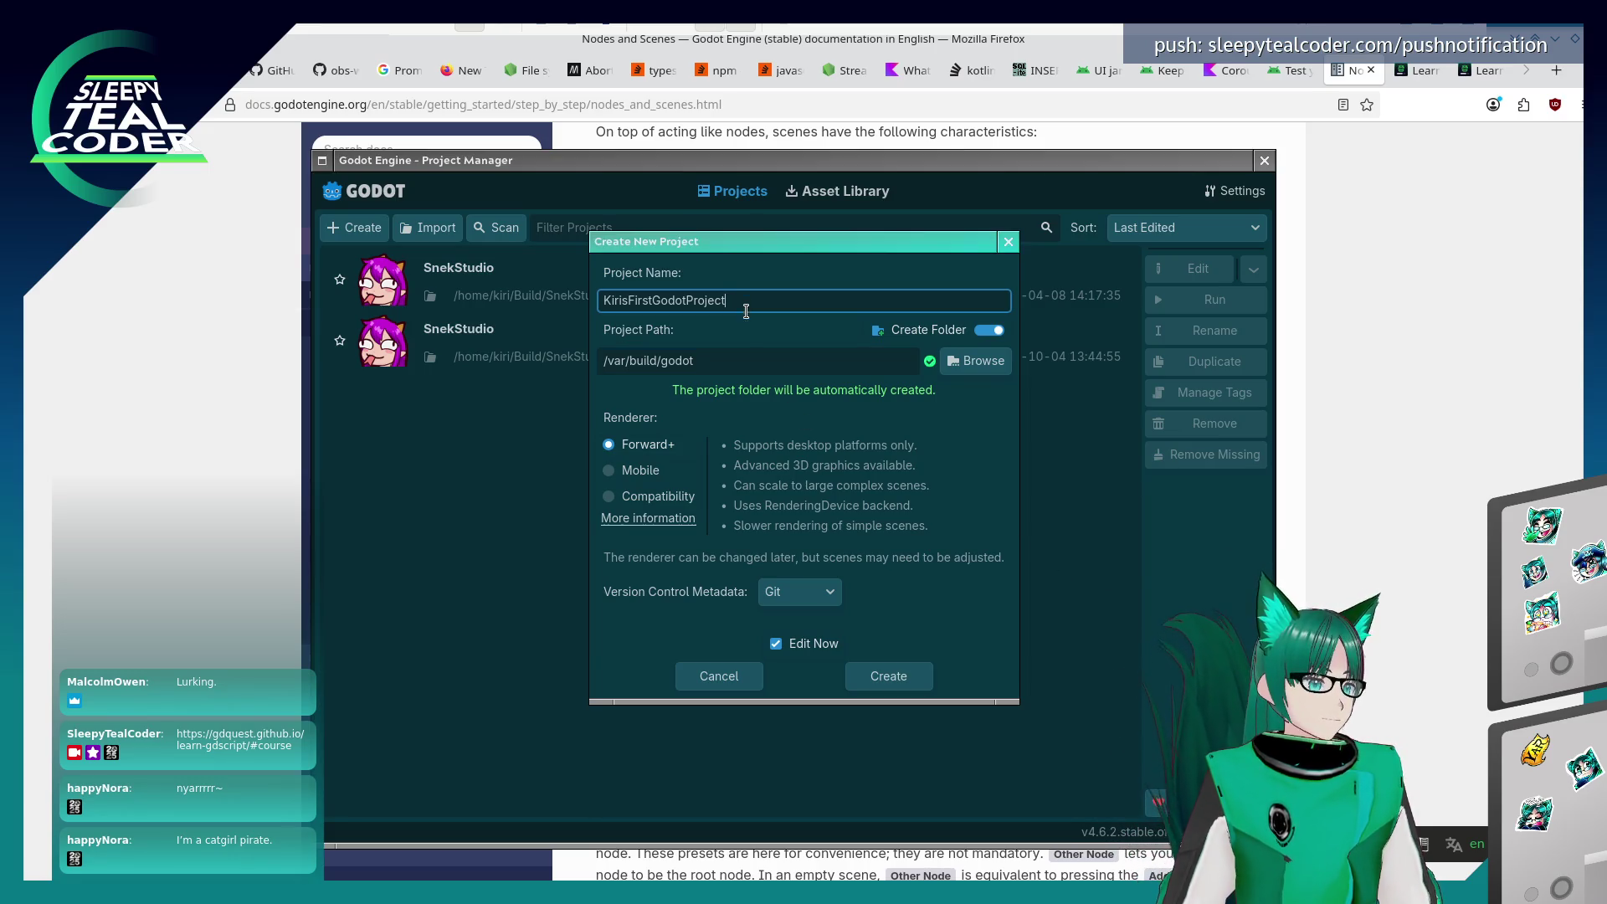
{"action": "left_click", "coordinate": [750, 361]}
{"action": "left_click", "coordinate": [871, 677]}
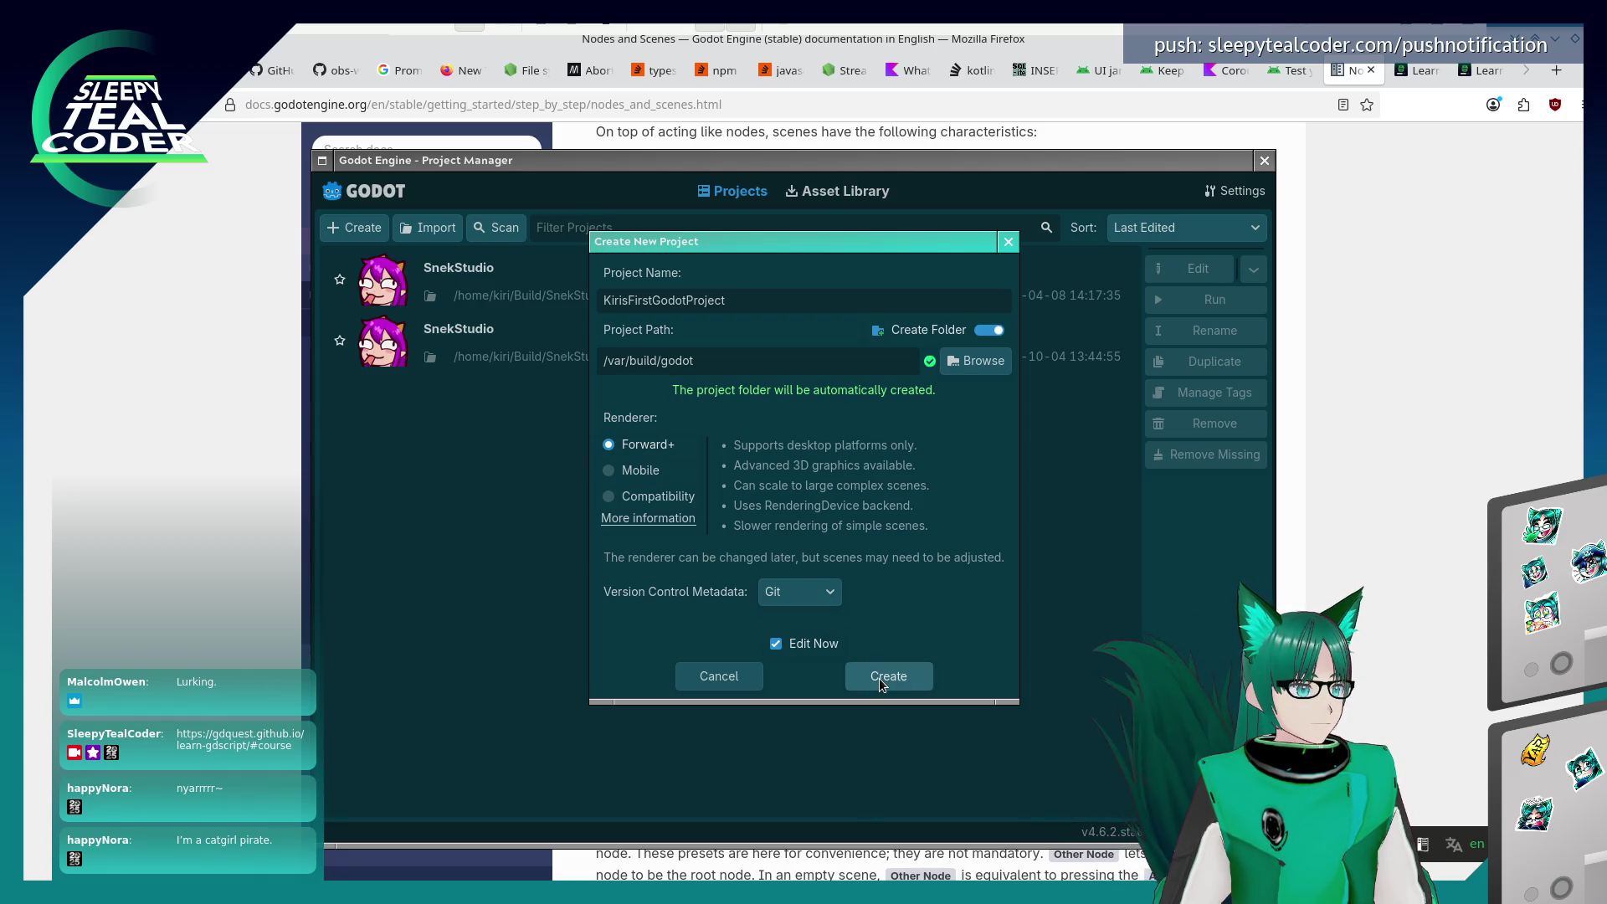
{"action": "left_click", "coordinate": [879, 678]}
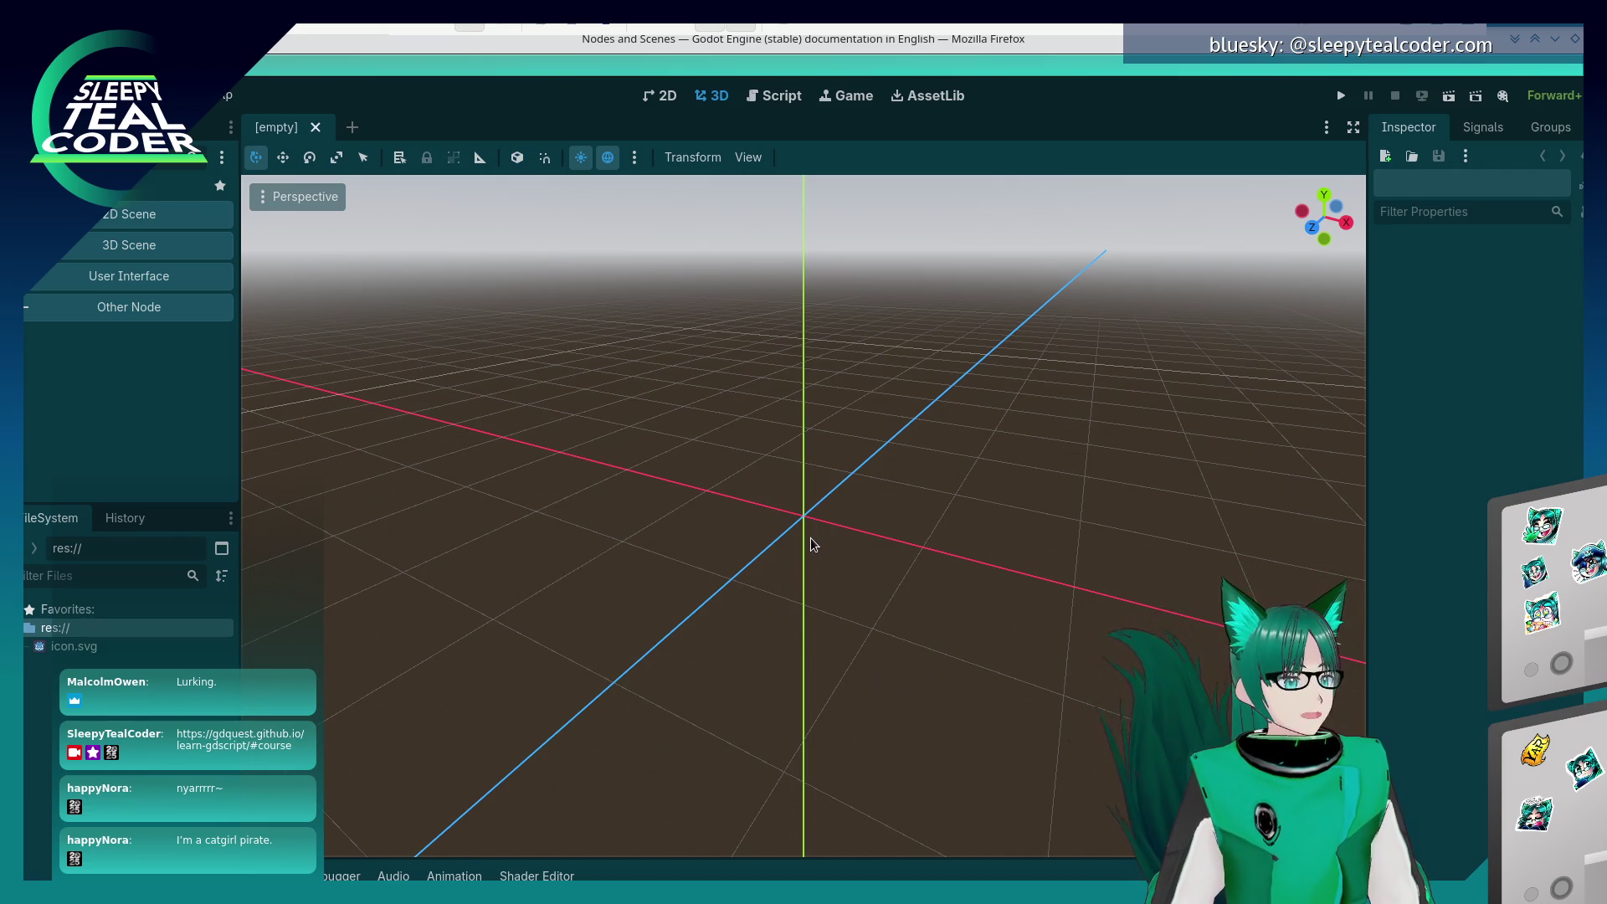
{"action": "key", "text": "alt+Tab"}
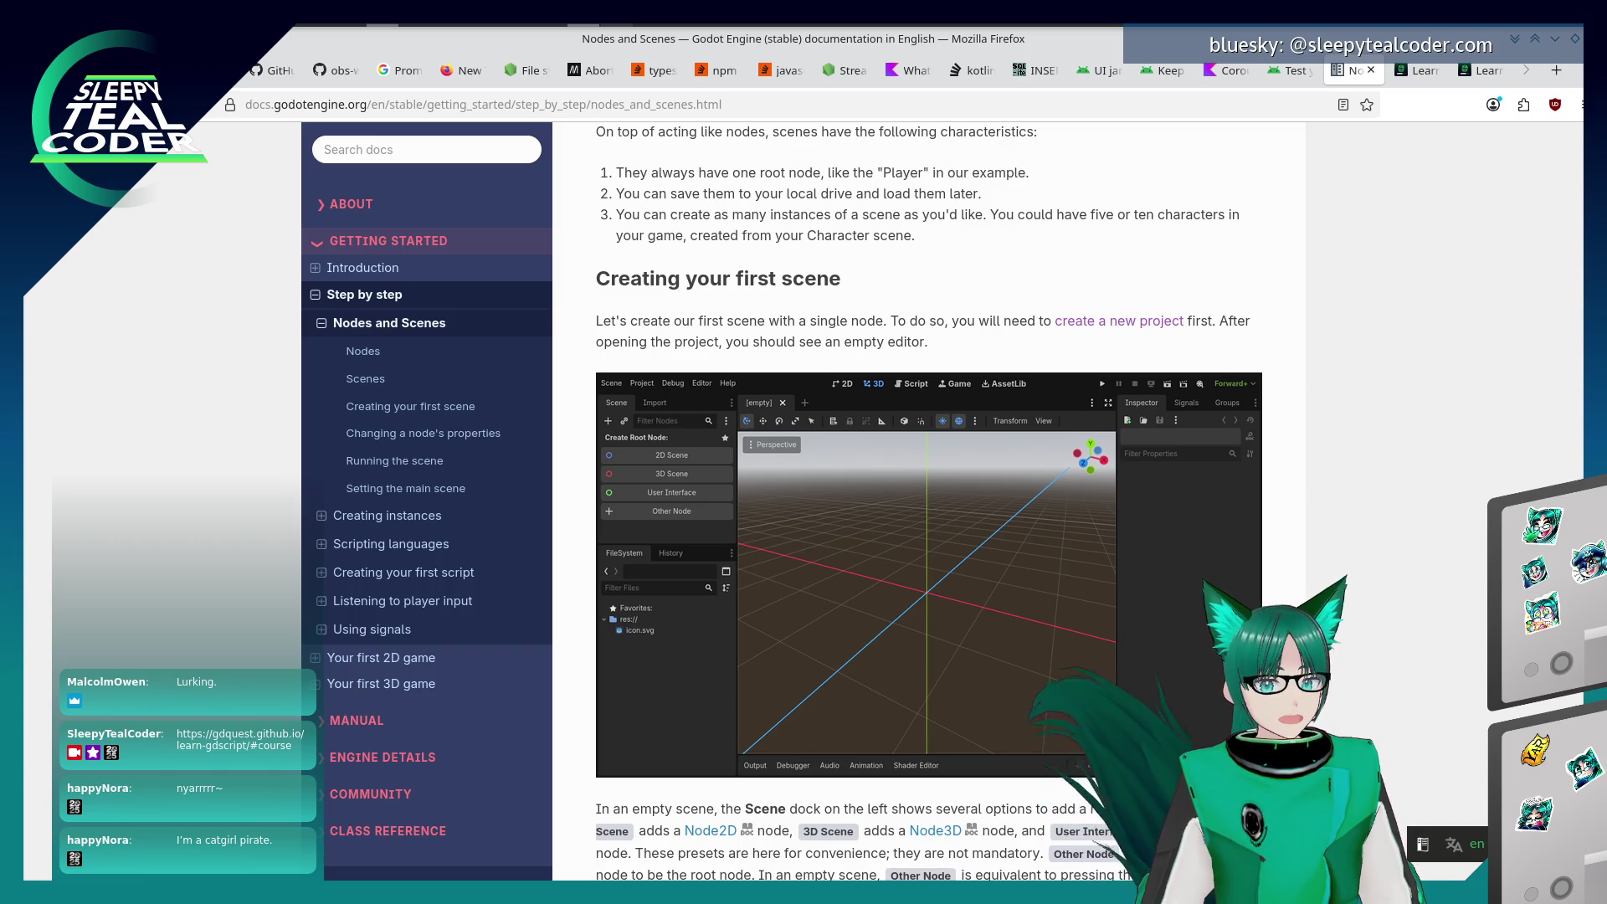
{"action": "scroll", "coordinate": [1153, 494], "scroll_direction": "down", "scroll_amount": 3}
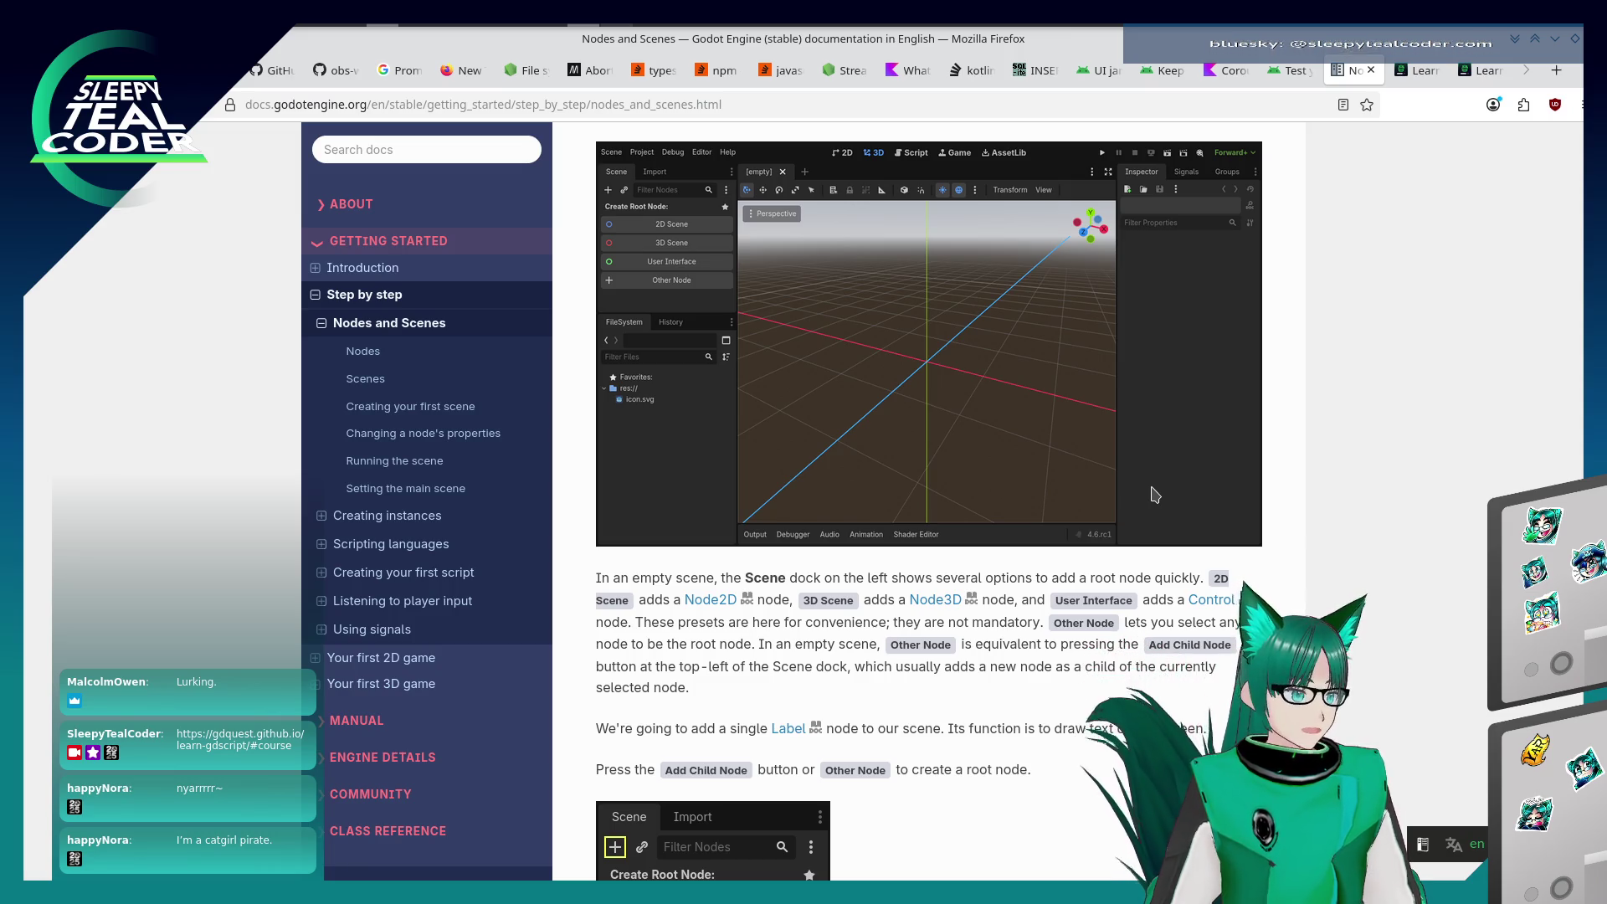
{"action": "scroll", "coordinate": [1155, 502], "scroll_direction": "down", "scroll_amount": 4}
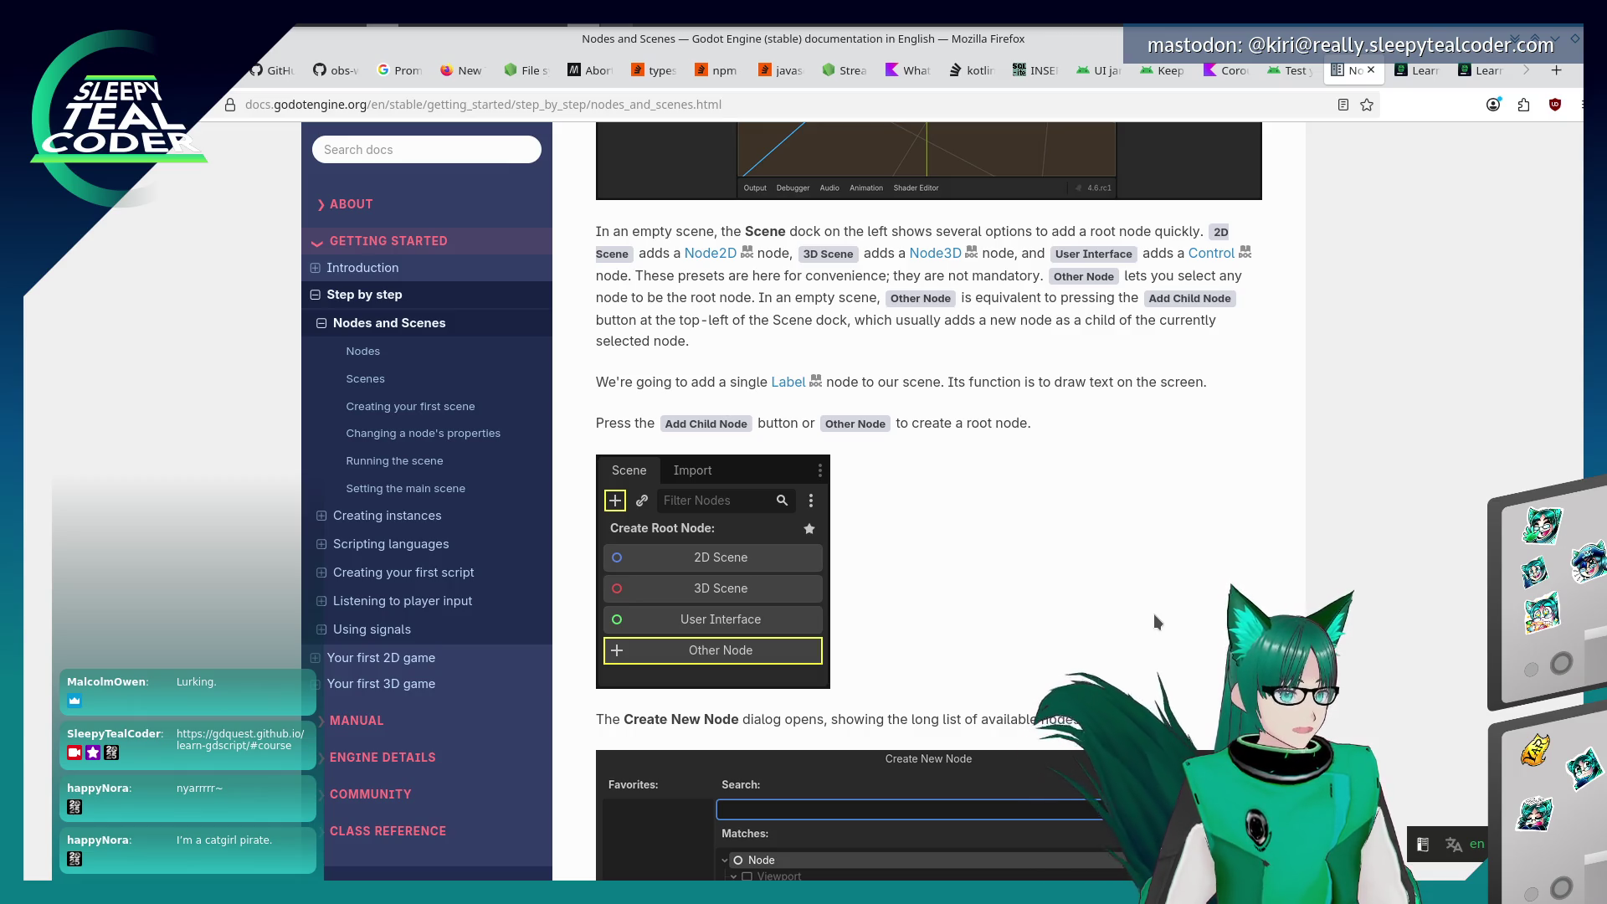
{"action": "key", "text": "alt+Tab"}
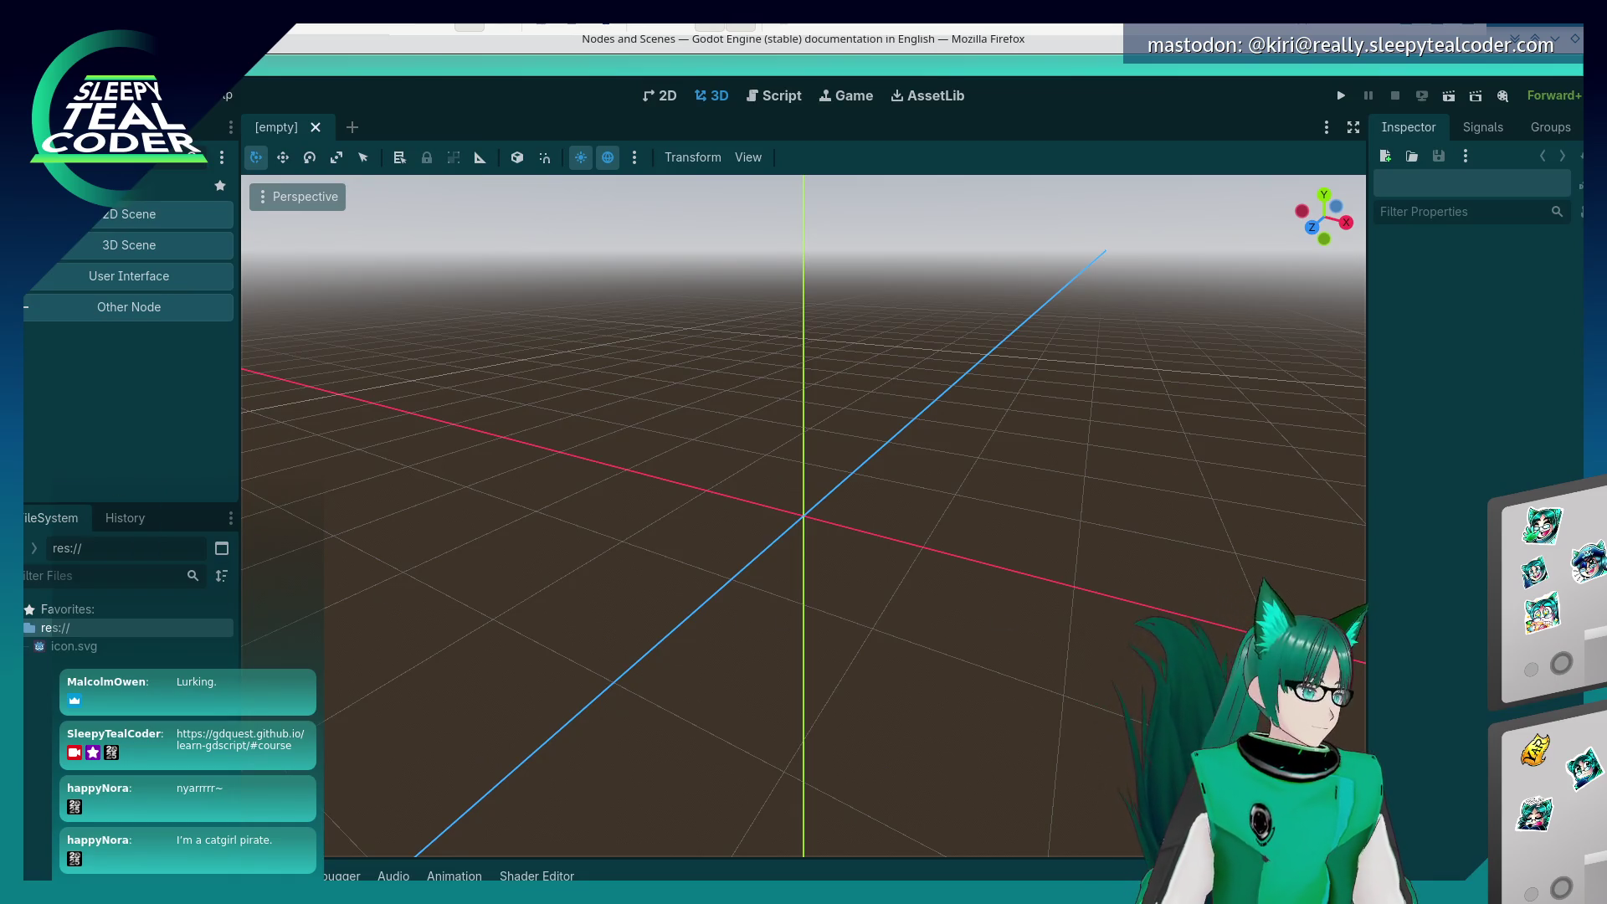
Open the root node picker, then check the docs for which node to add
{"action": "key", "text": "ctrl+a"}
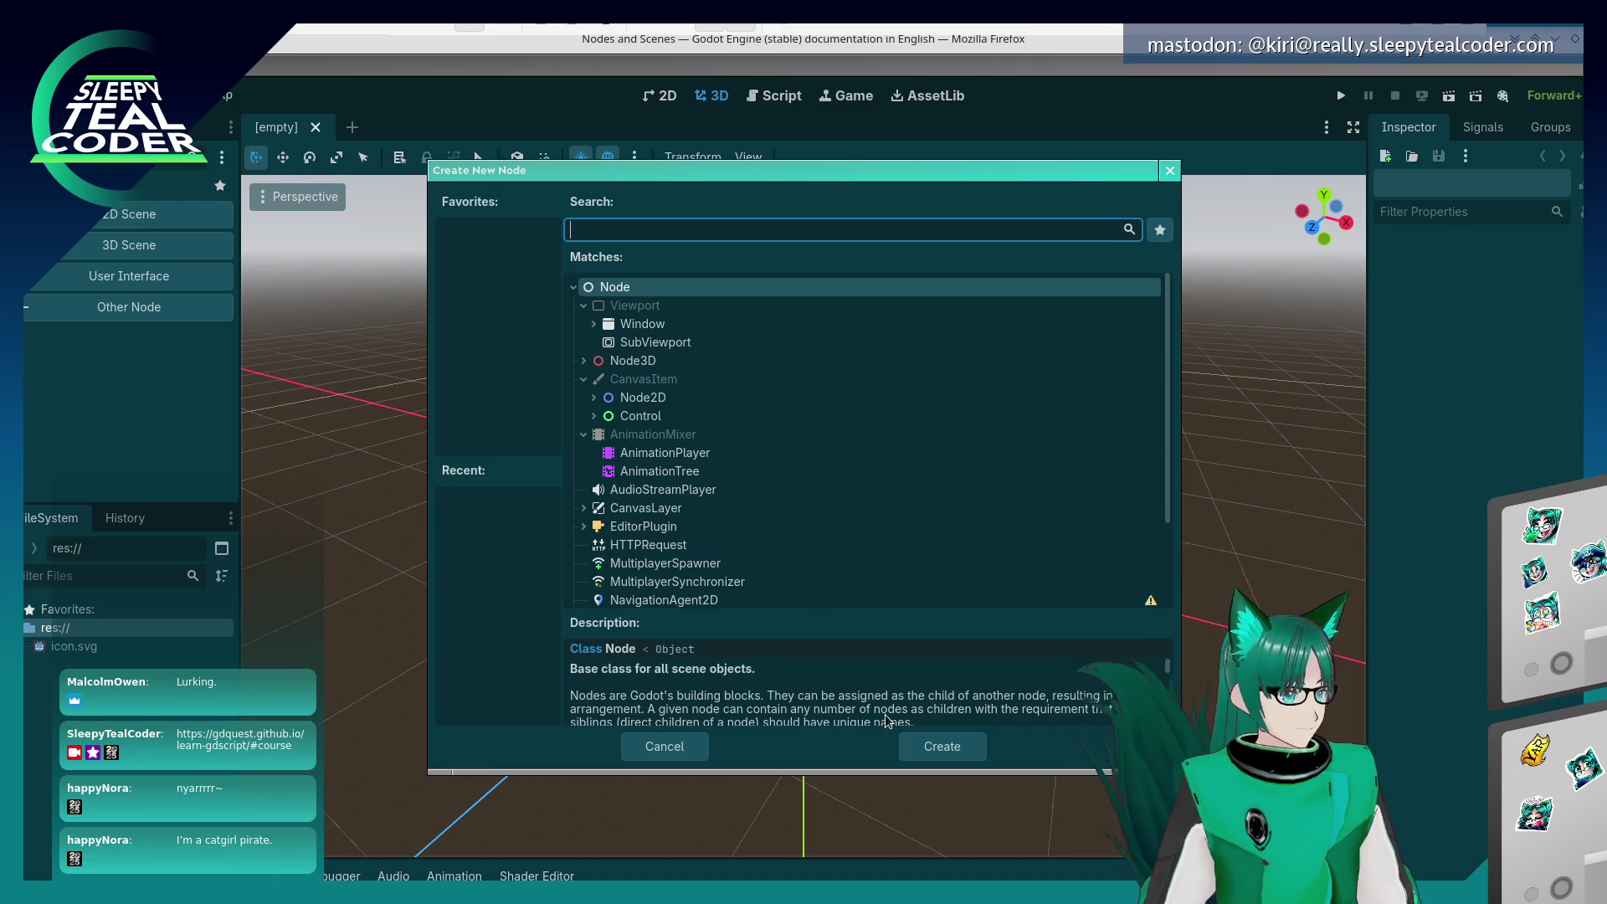
{"action": "left_click", "coordinate": [666, 746]}
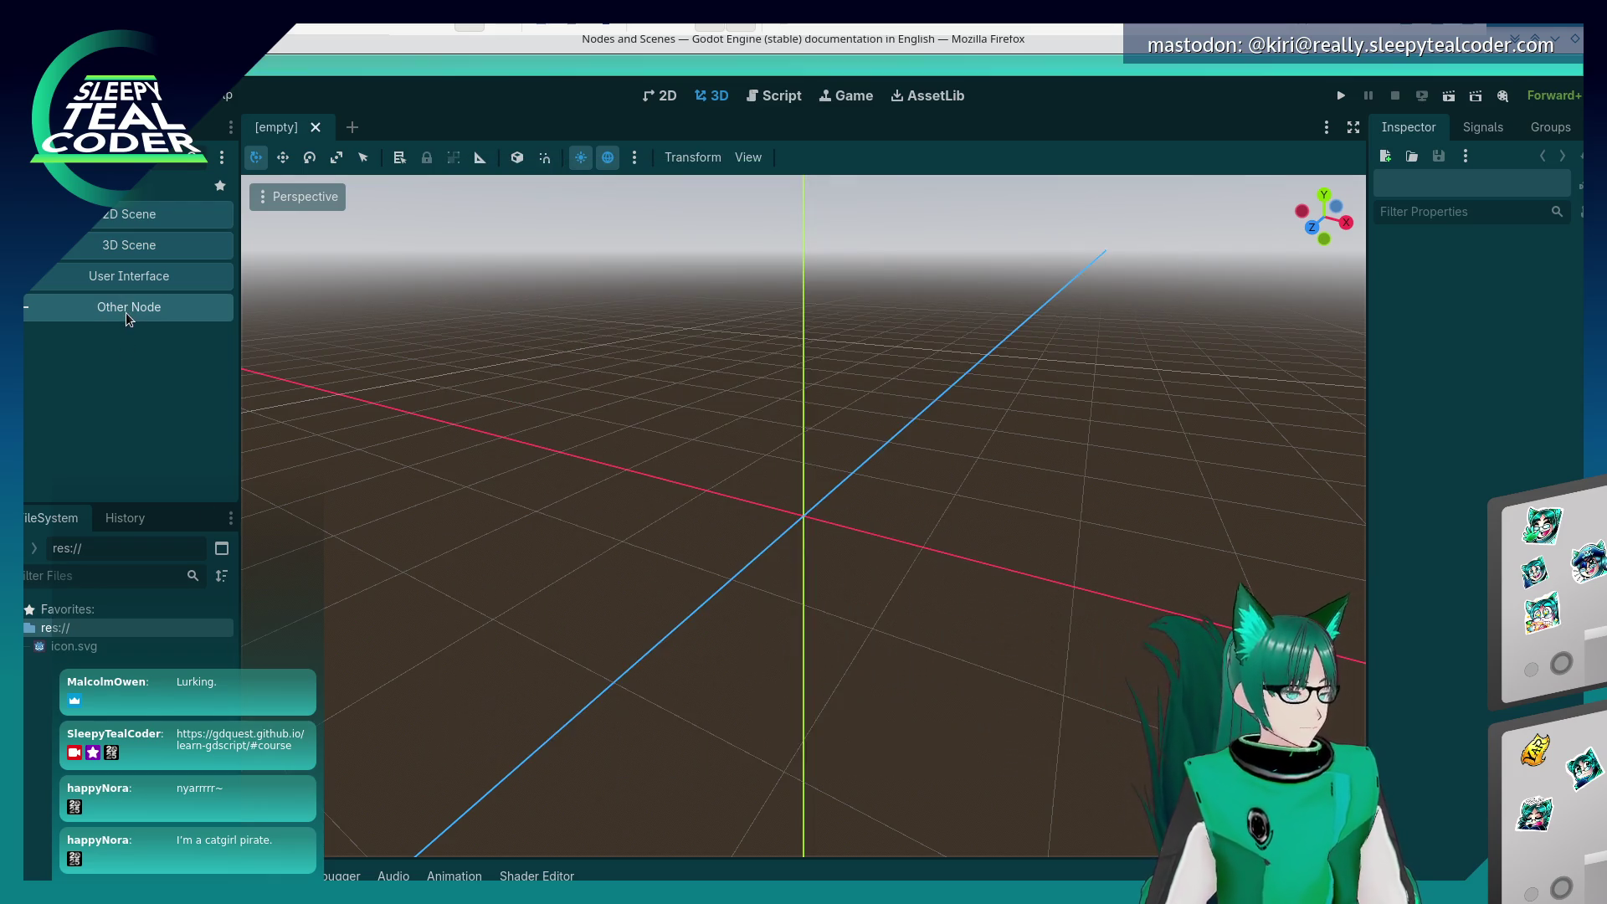
{"action": "key", "text": "alt+Tab"}
{"action": "key", "text": "alt+Tab"}
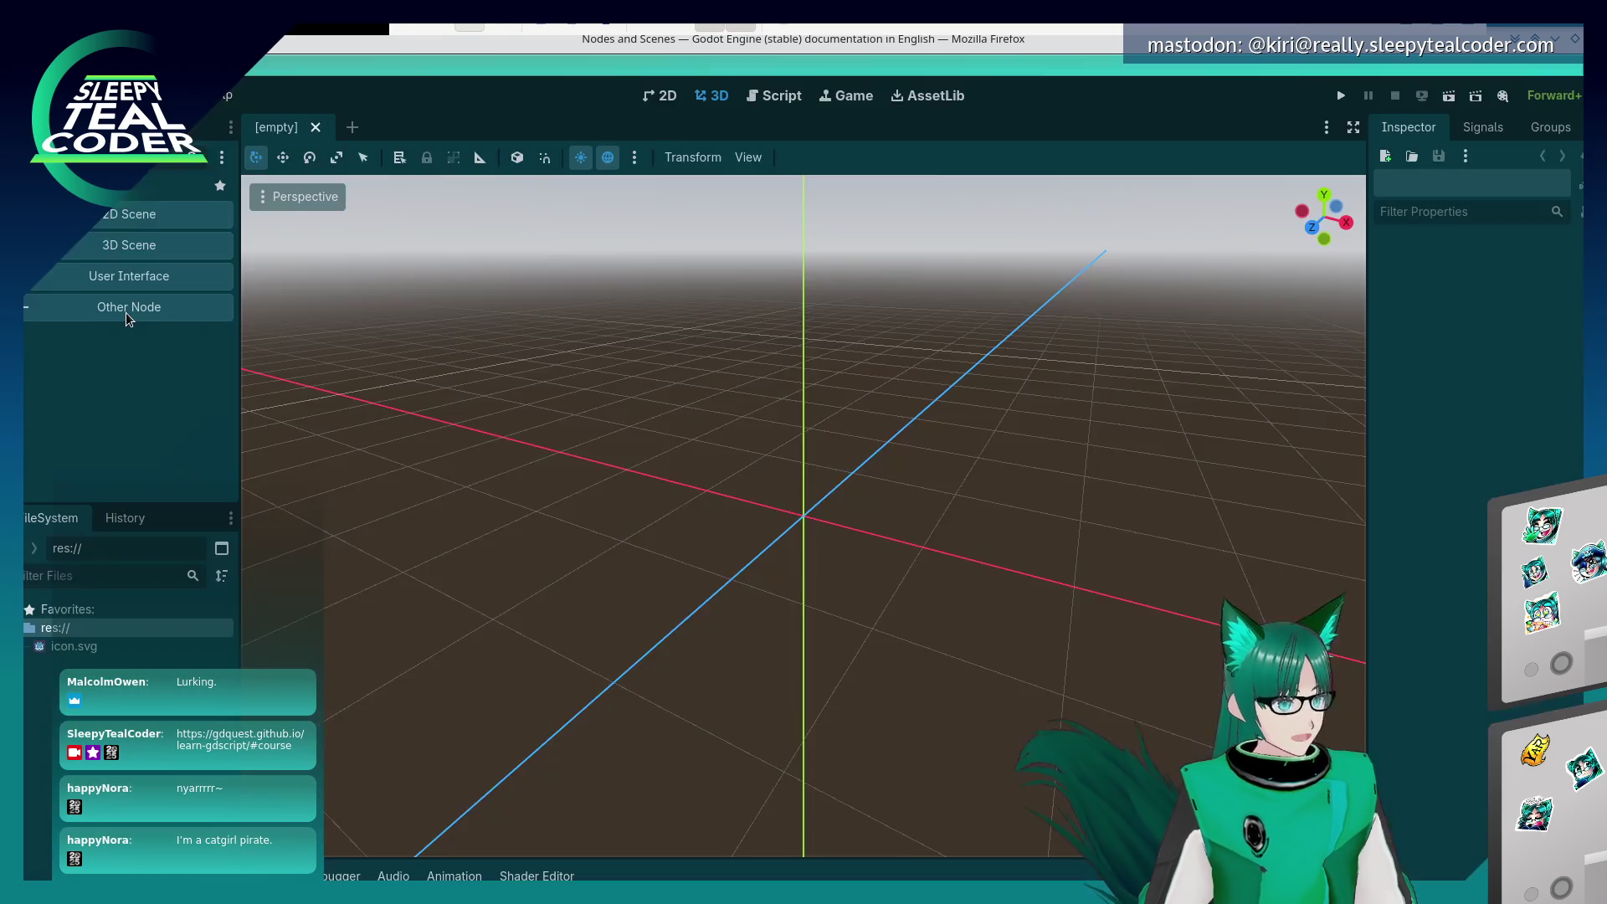
{"action": "left_click", "coordinate": [127, 316]}
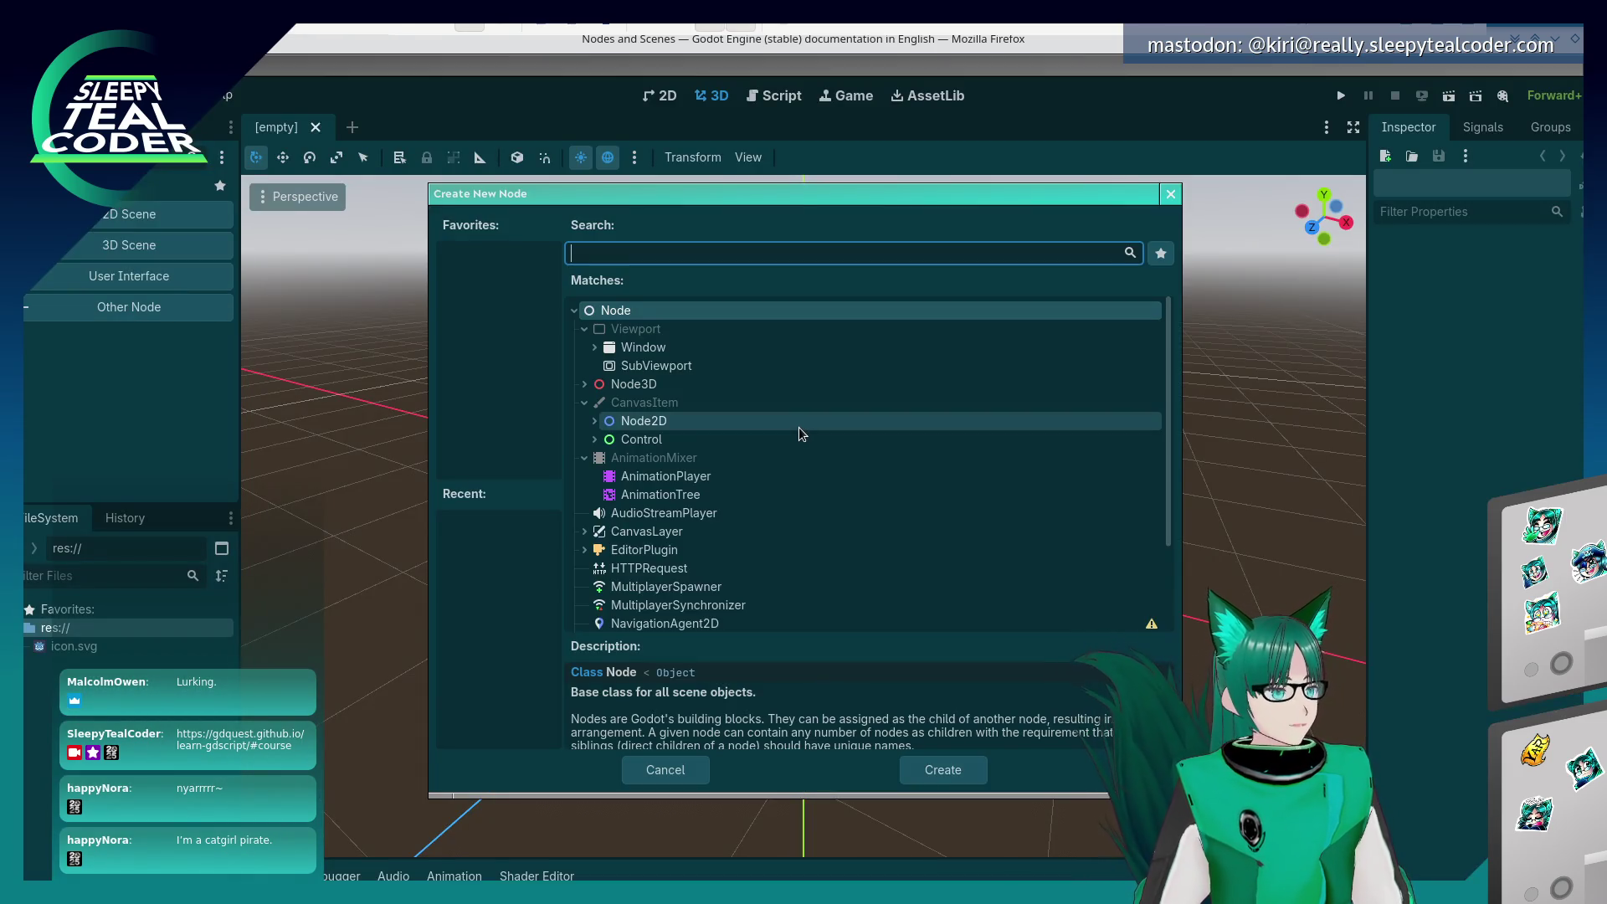
{"action": "key", "text": "alt+Tab"}
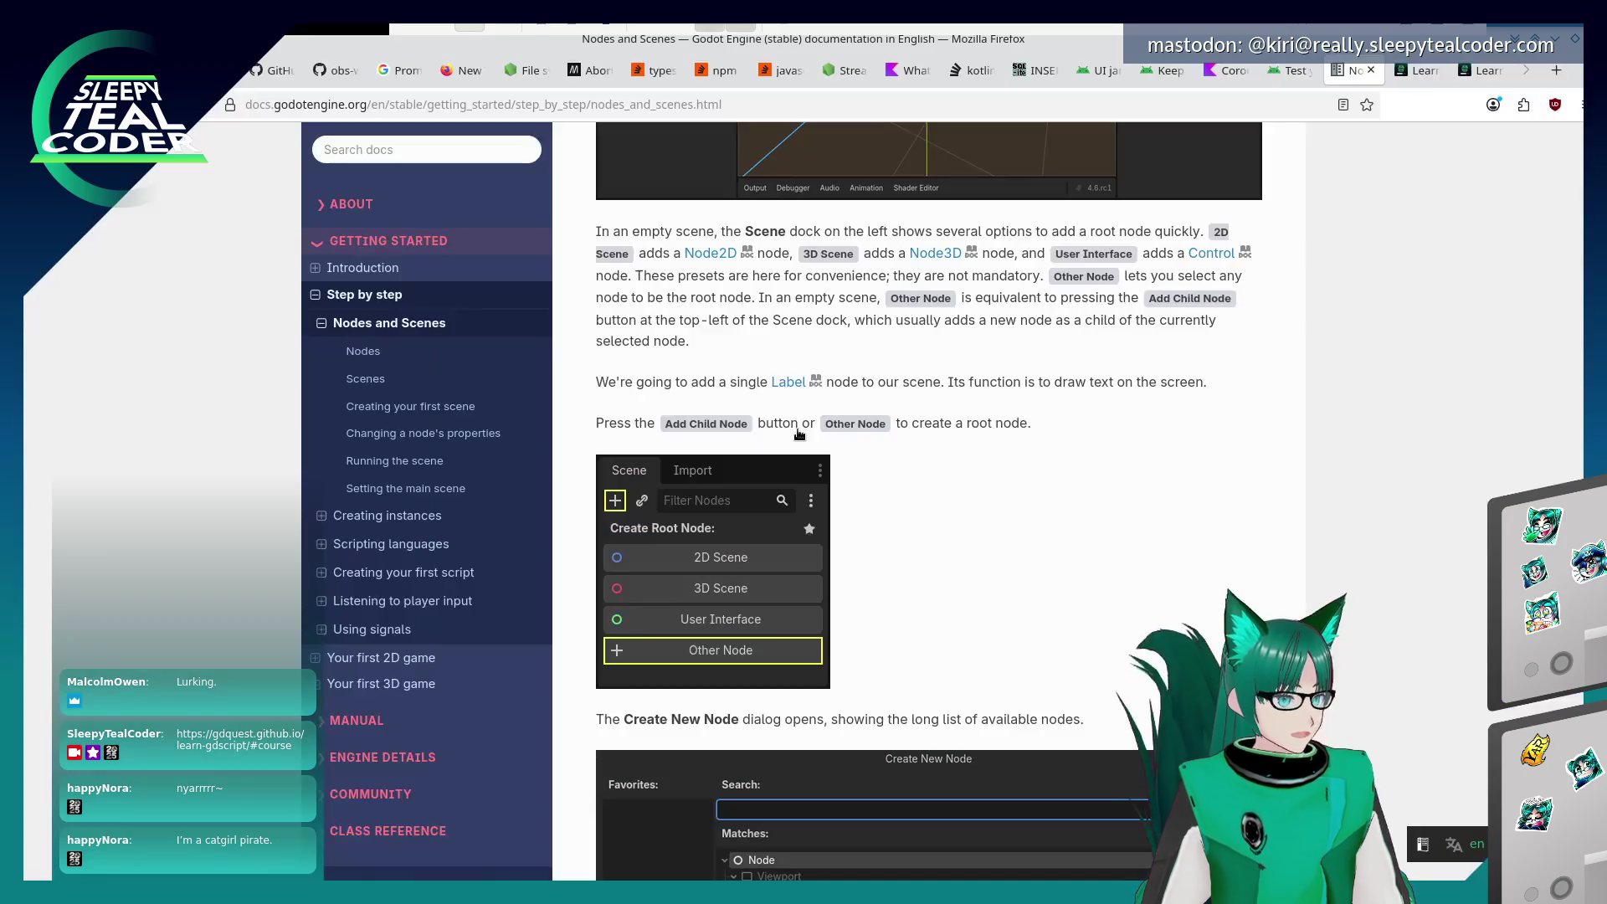
{"action": "scroll", "coordinate": [1024, 648], "scroll_direction": "down", "scroll_amount": 3}
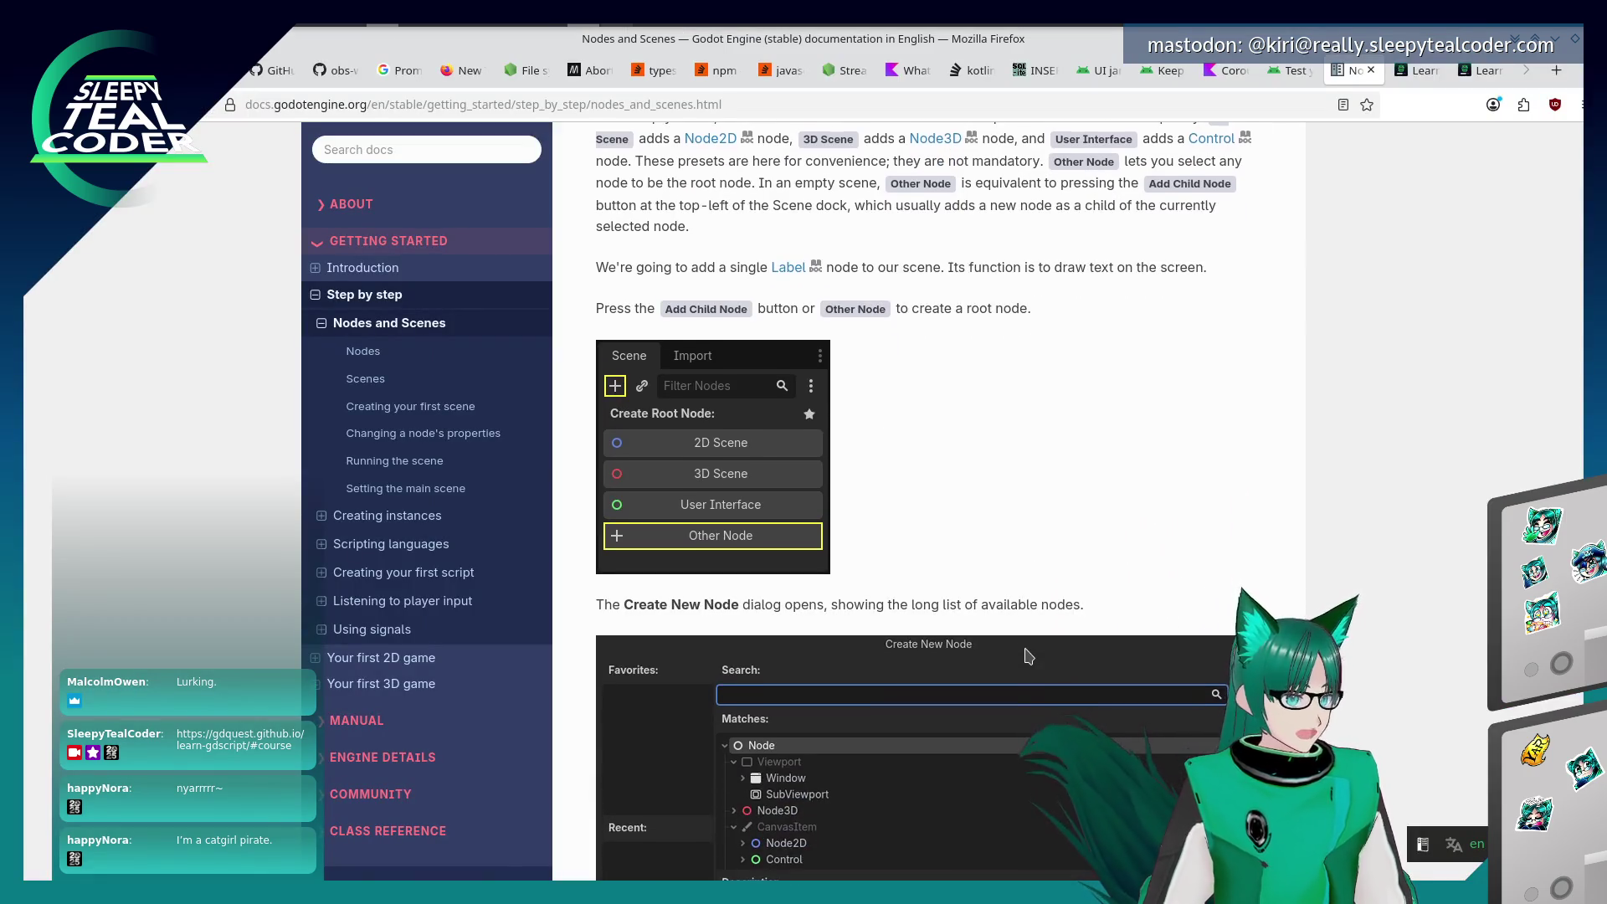
{"action": "scroll", "coordinate": [1028, 655], "scroll_direction": "down", "scroll_amount": 3}
{"action": "scroll", "coordinate": [1028, 655], "scroll_direction": "down", "scroll_amount": 4}
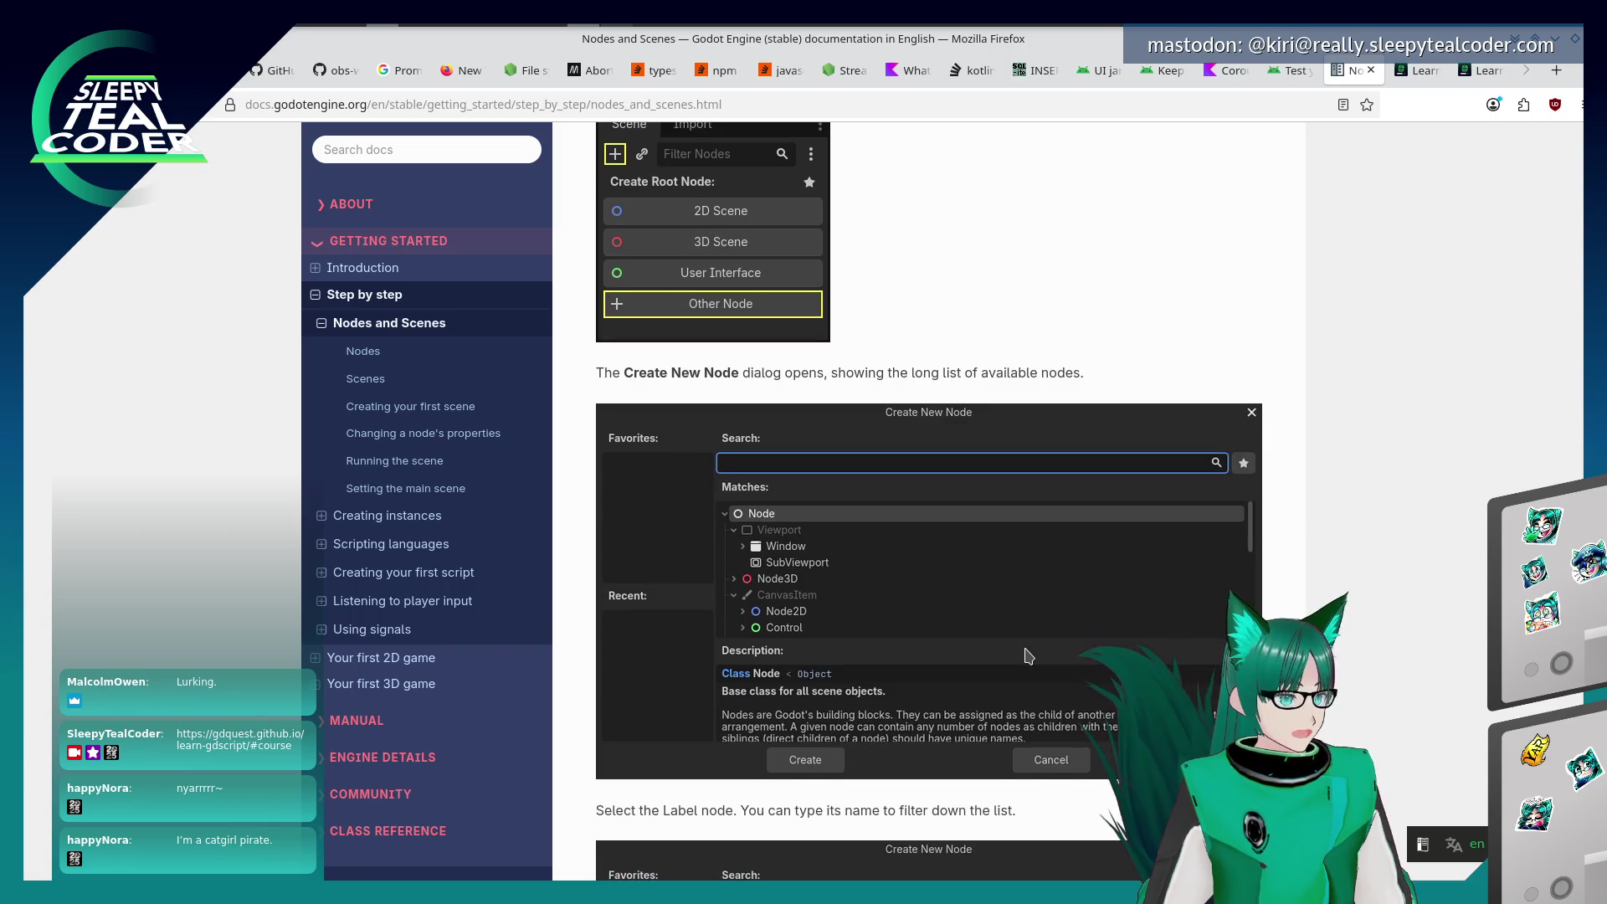
{"action": "scroll", "coordinate": [1028, 654], "scroll_direction": "down", "scroll_amount": 7}
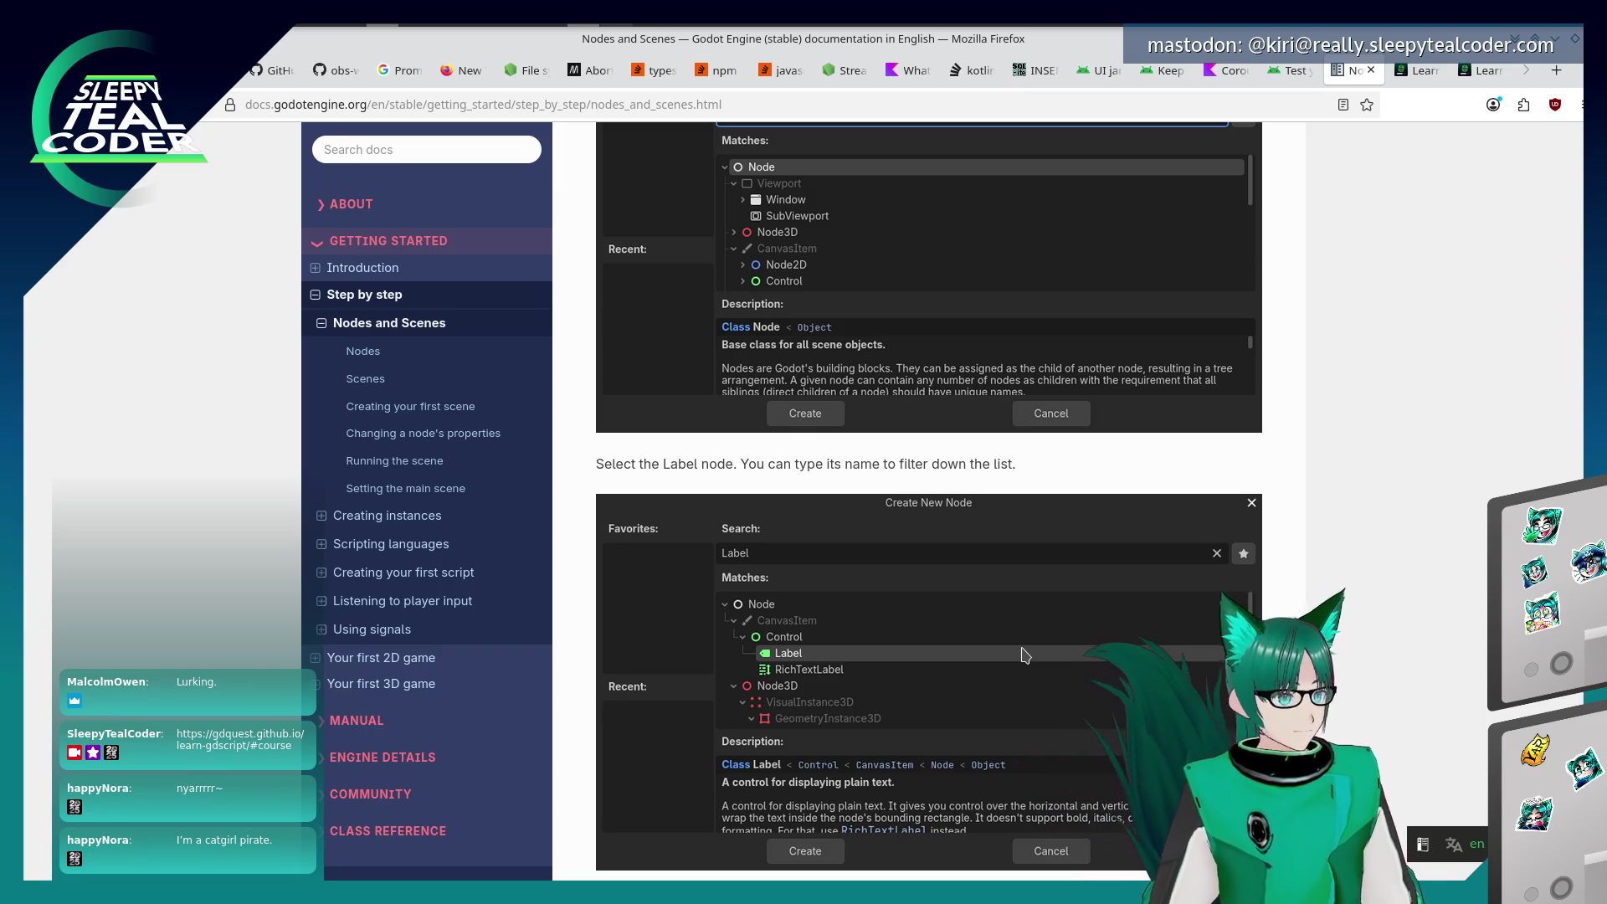
Add a Label node from the Control types as the scene's root
{"action": "key", "text": "alt+Tab"}
{"action": "key", "text": "alt+Tab"}
{"action": "key", "text": "Tab"}
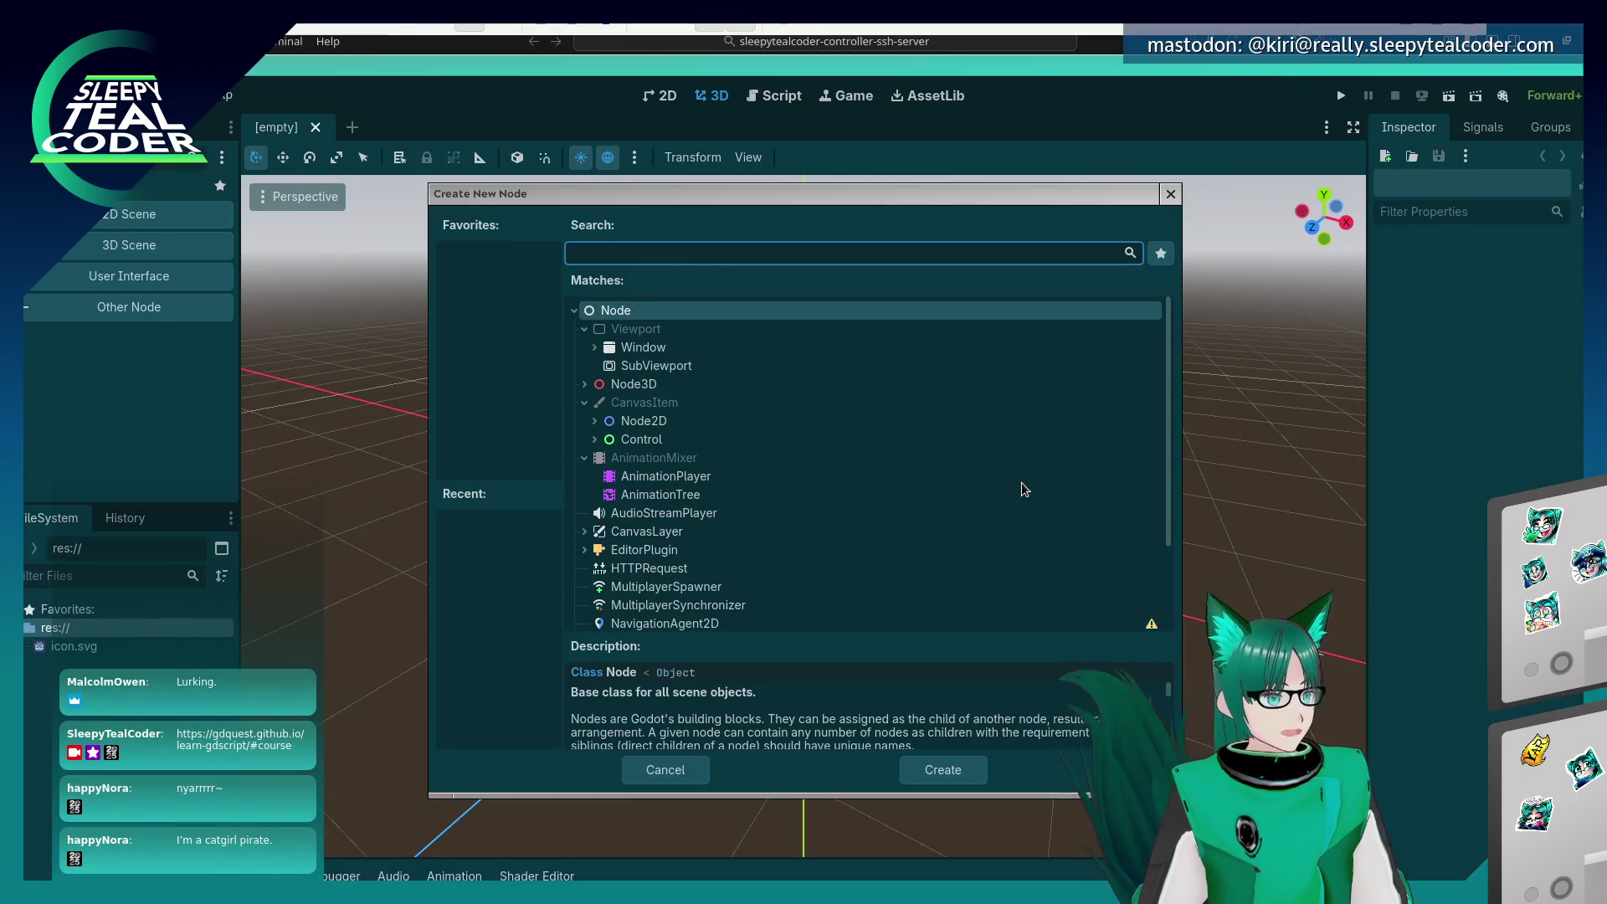
{"action": "left_click", "coordinate": [594, 439]}
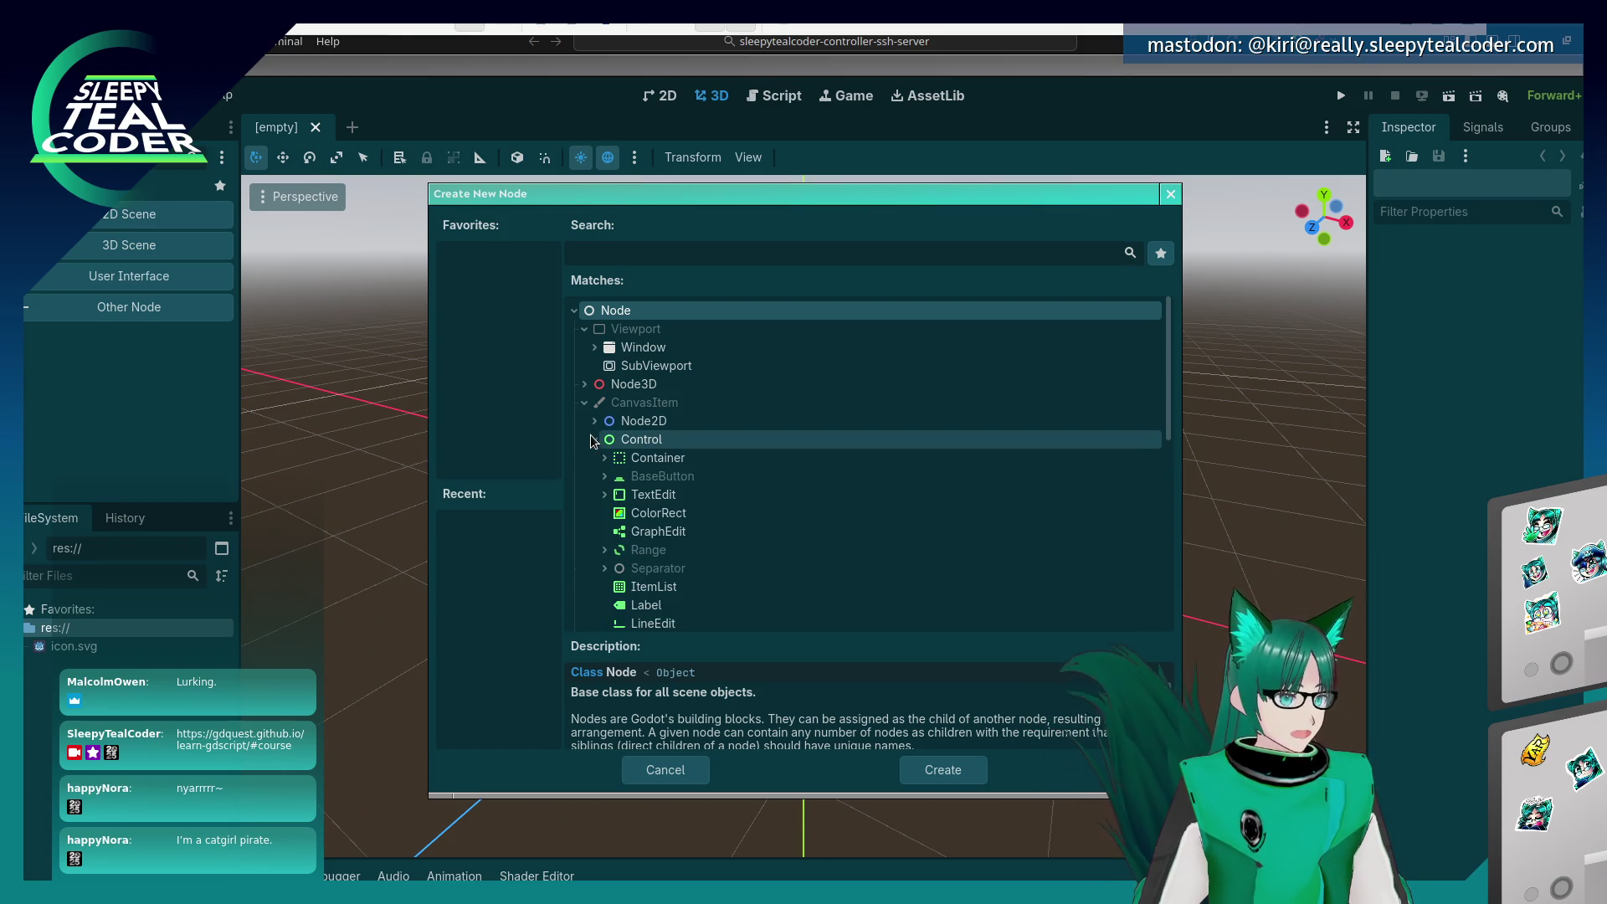
{"action": "left_click", "coordinate": [688, 614]}
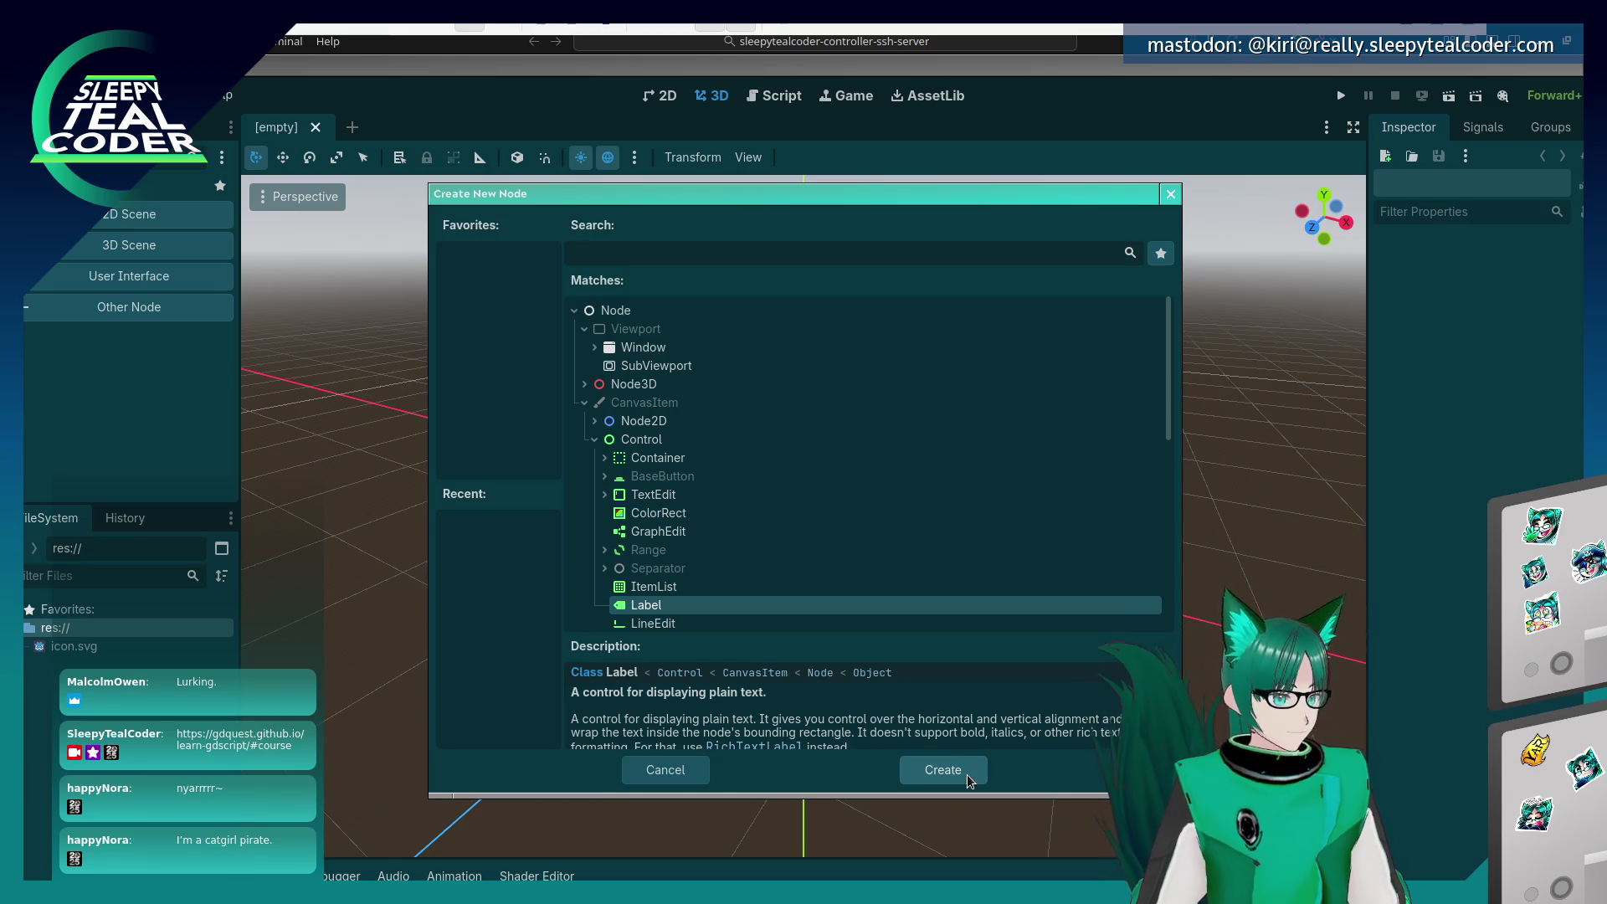
{"action": "left_click", "coordinate": [970, 780]}
Scroll the Nodes and Scenes docs page to 'Changing a node's properties', then return to Godot
{"action": "key", "text": "alt+Tab"}
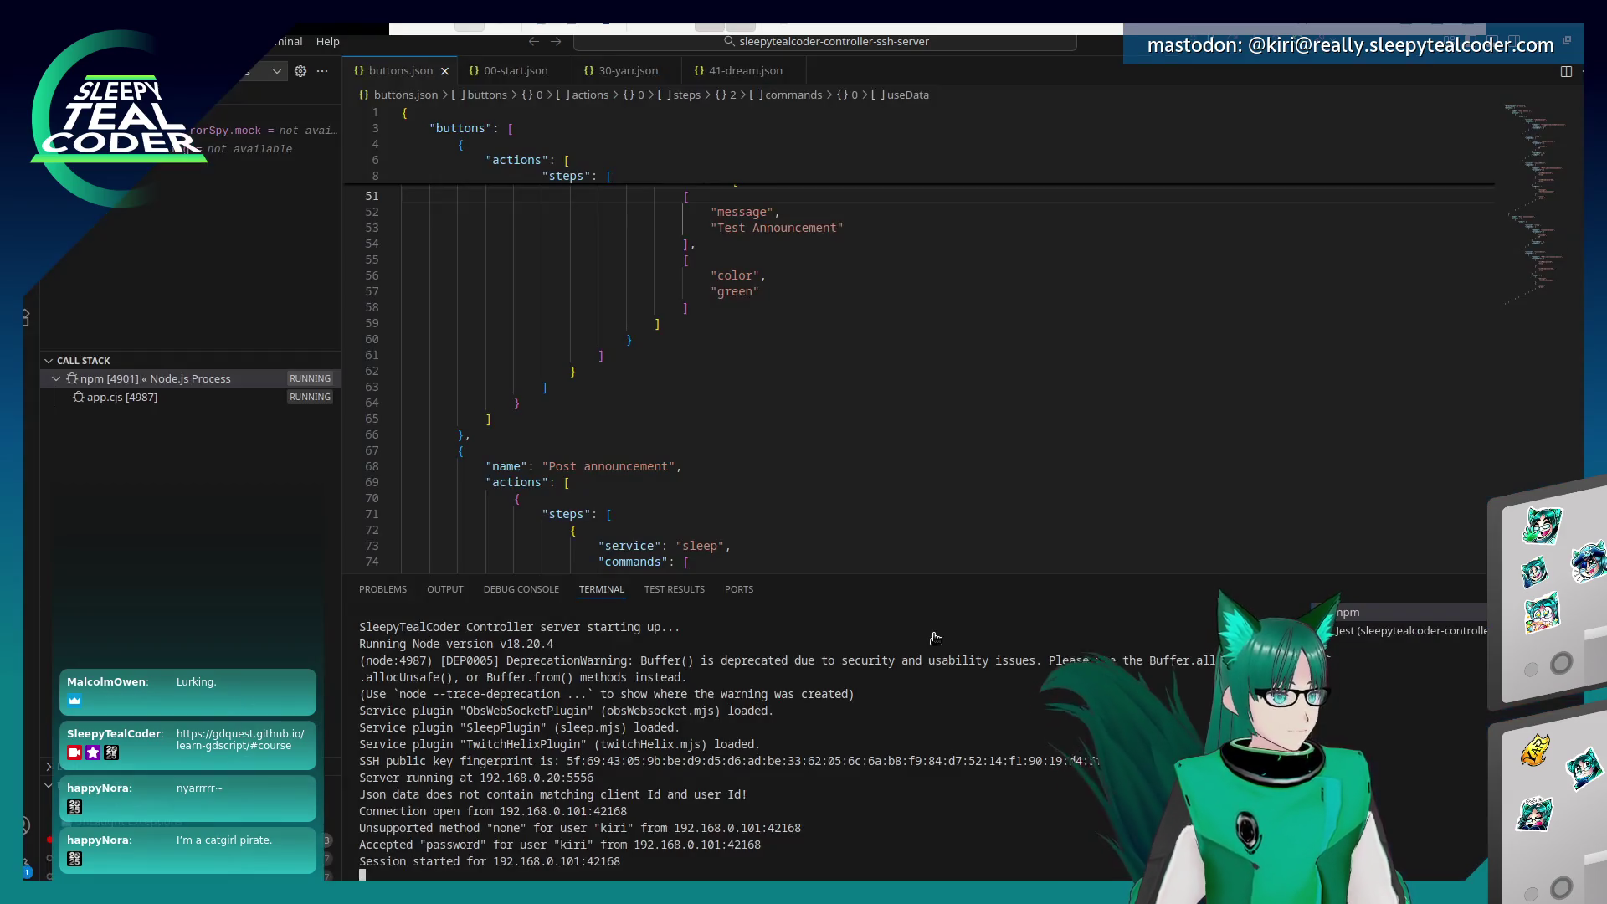
{"action": "key", "text": "alt+Tab"}
{"action": "key", "text": "alt+Tab"}
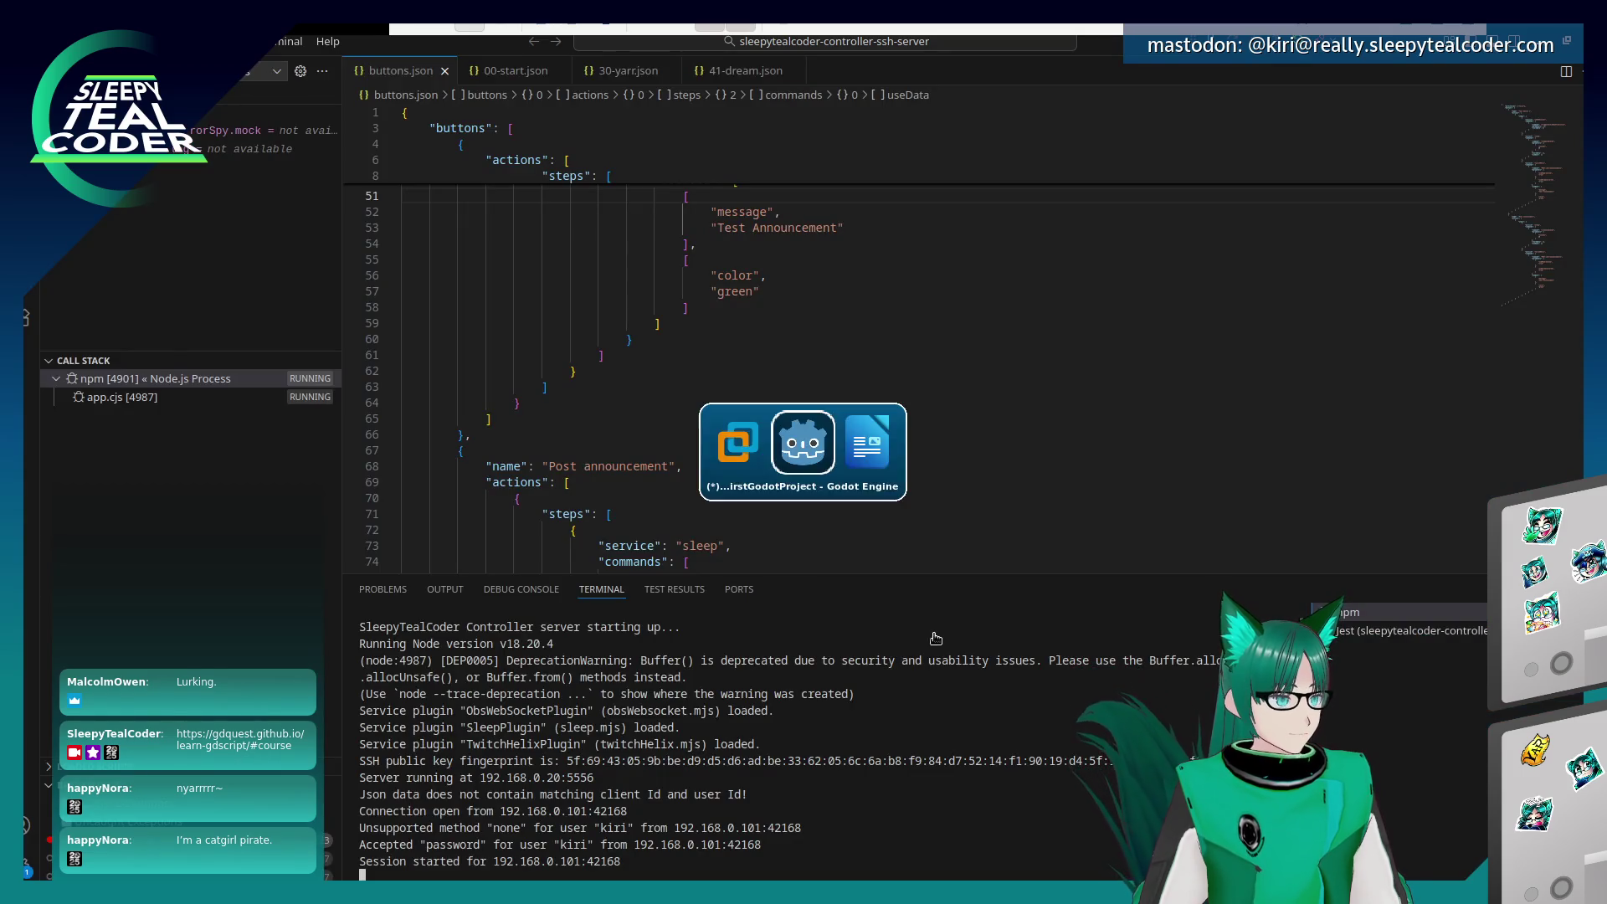
{"action": "key", "text": "alt+Tab"}
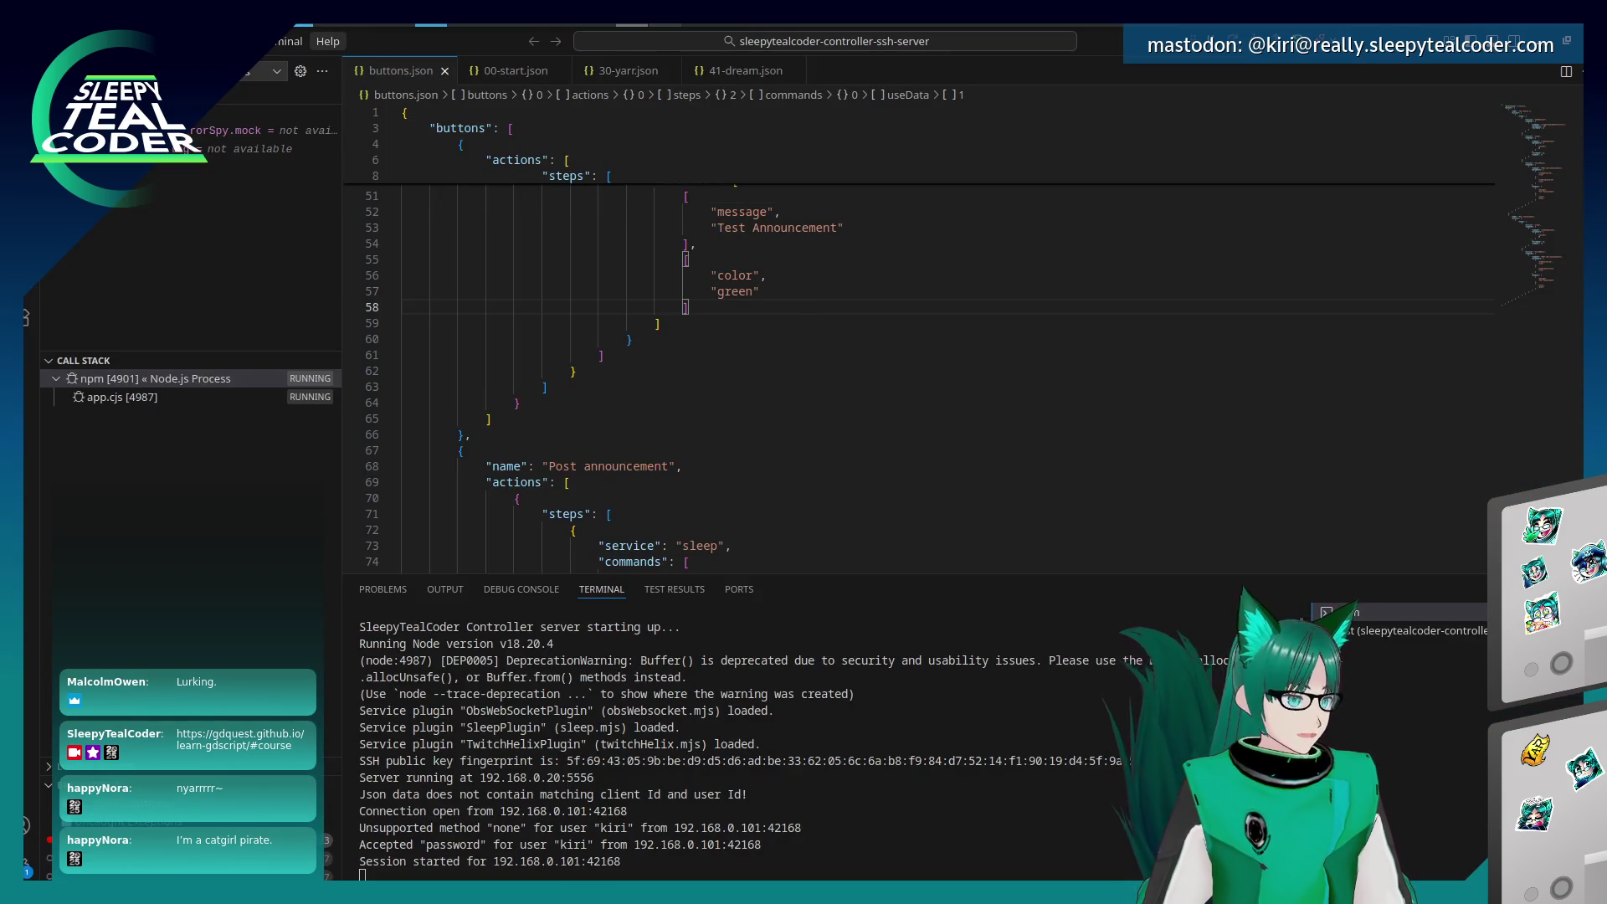
{"action": "key", "text": "alt+Tab"}
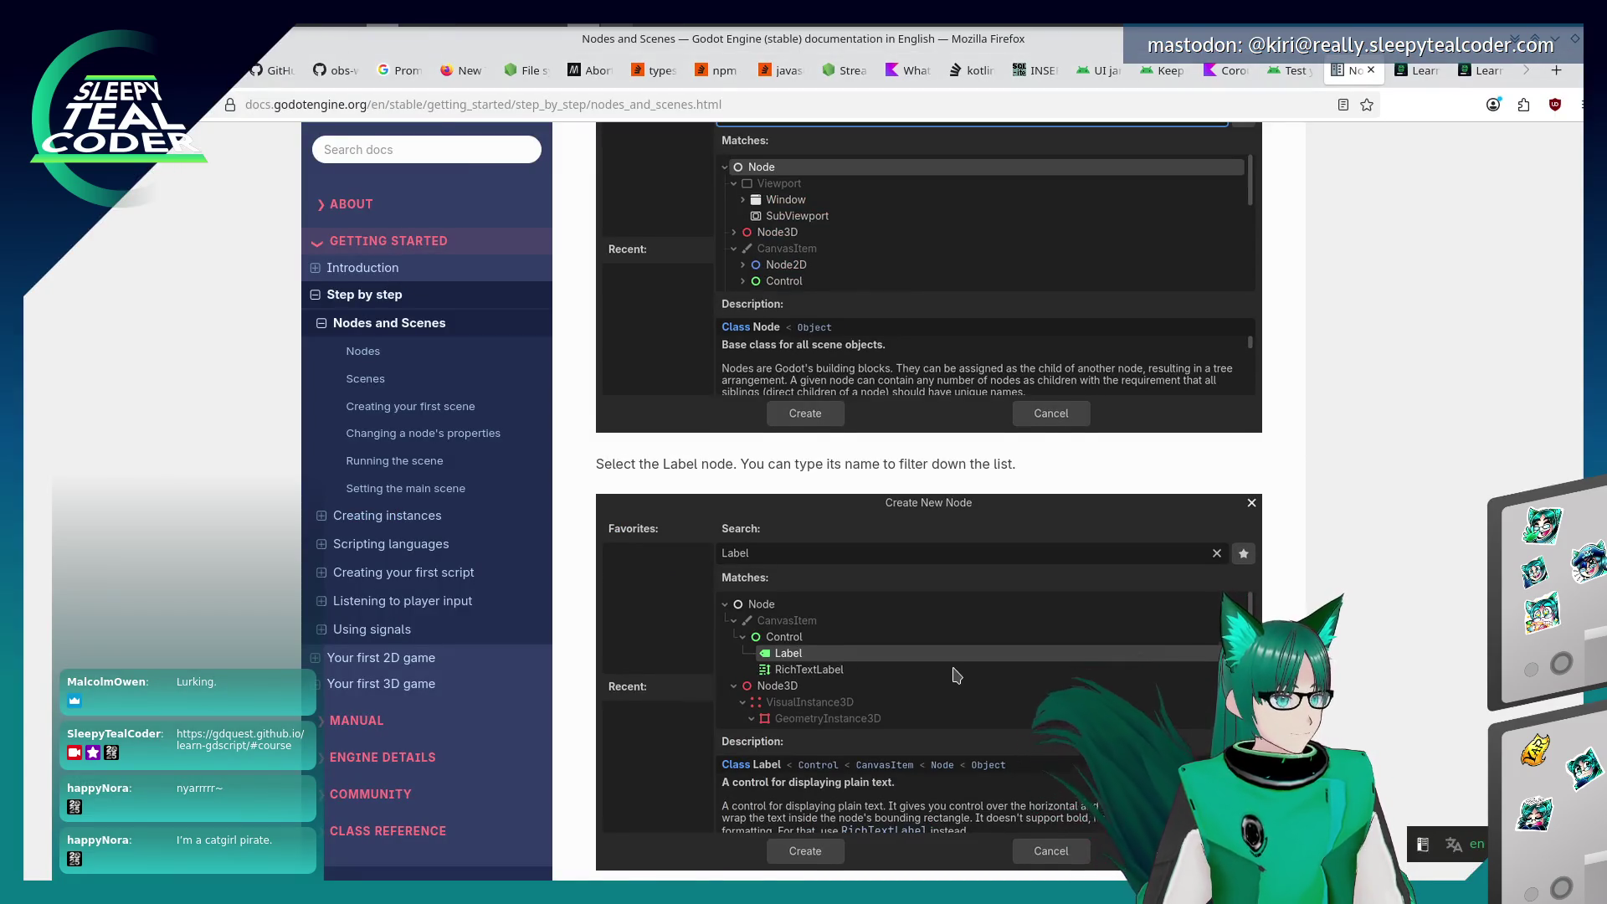
{"action": "scroll", "coordinate": [957, 675], "scroll_direction": "down", "scroll_amount": 2}
{"action": "scroll", "coordinate": [957, 674], "scroll_direction": "down", "scroll_amount": 5}
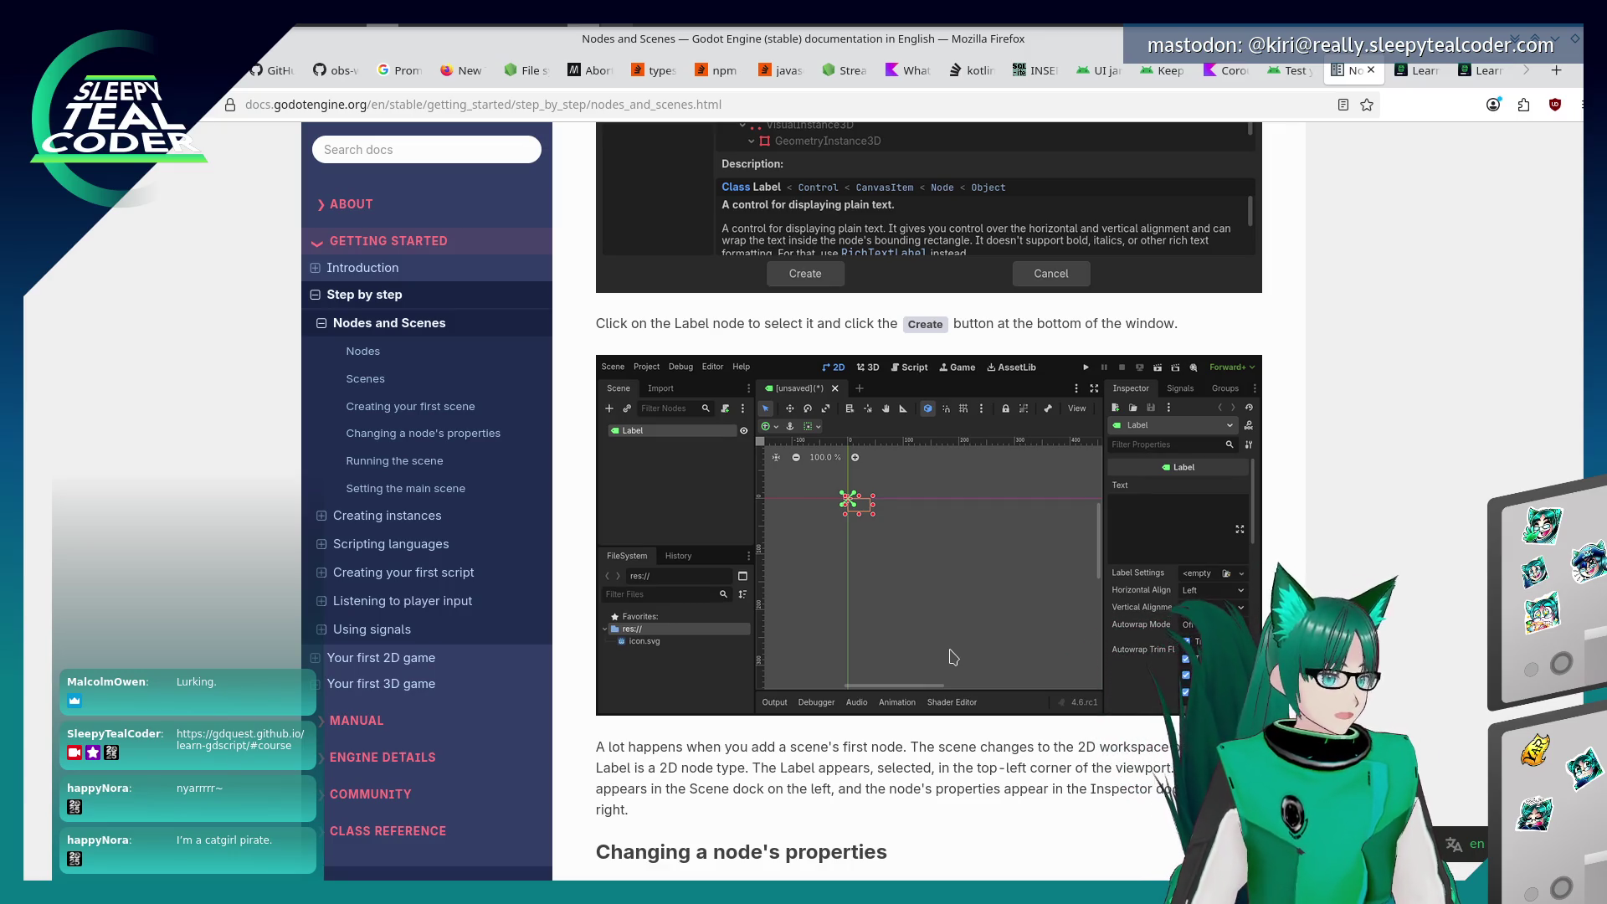
{"action": "scroll", "coordinate": [845, 538], "scroll_direction": "down", "scroll_amount": 3}
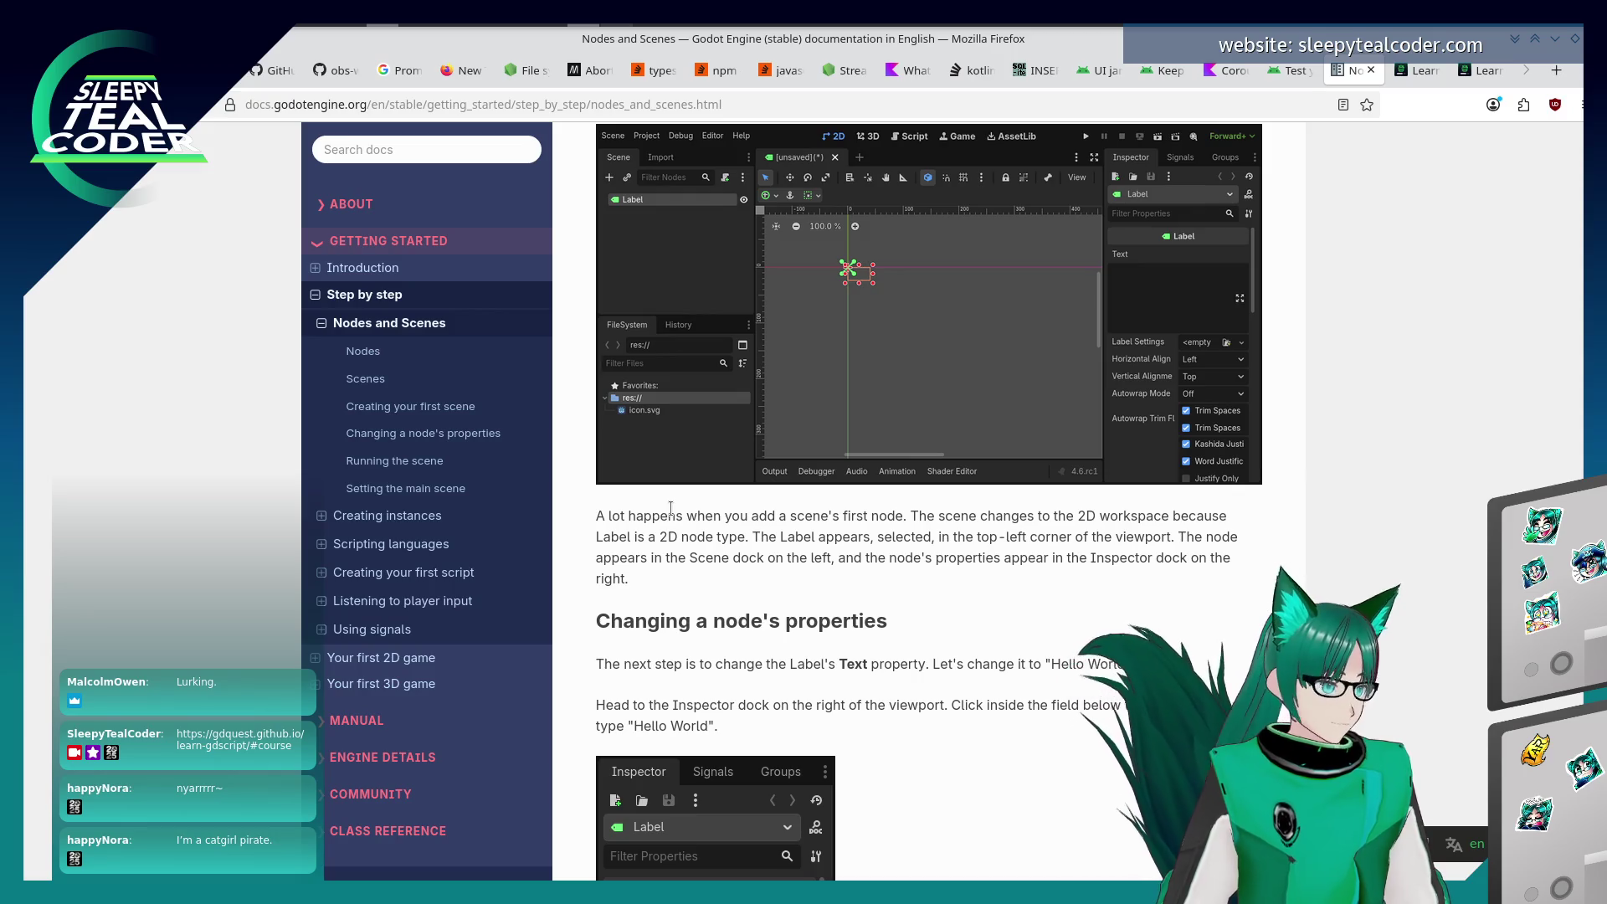
{"action": "key", "text": "alt+Tab"}
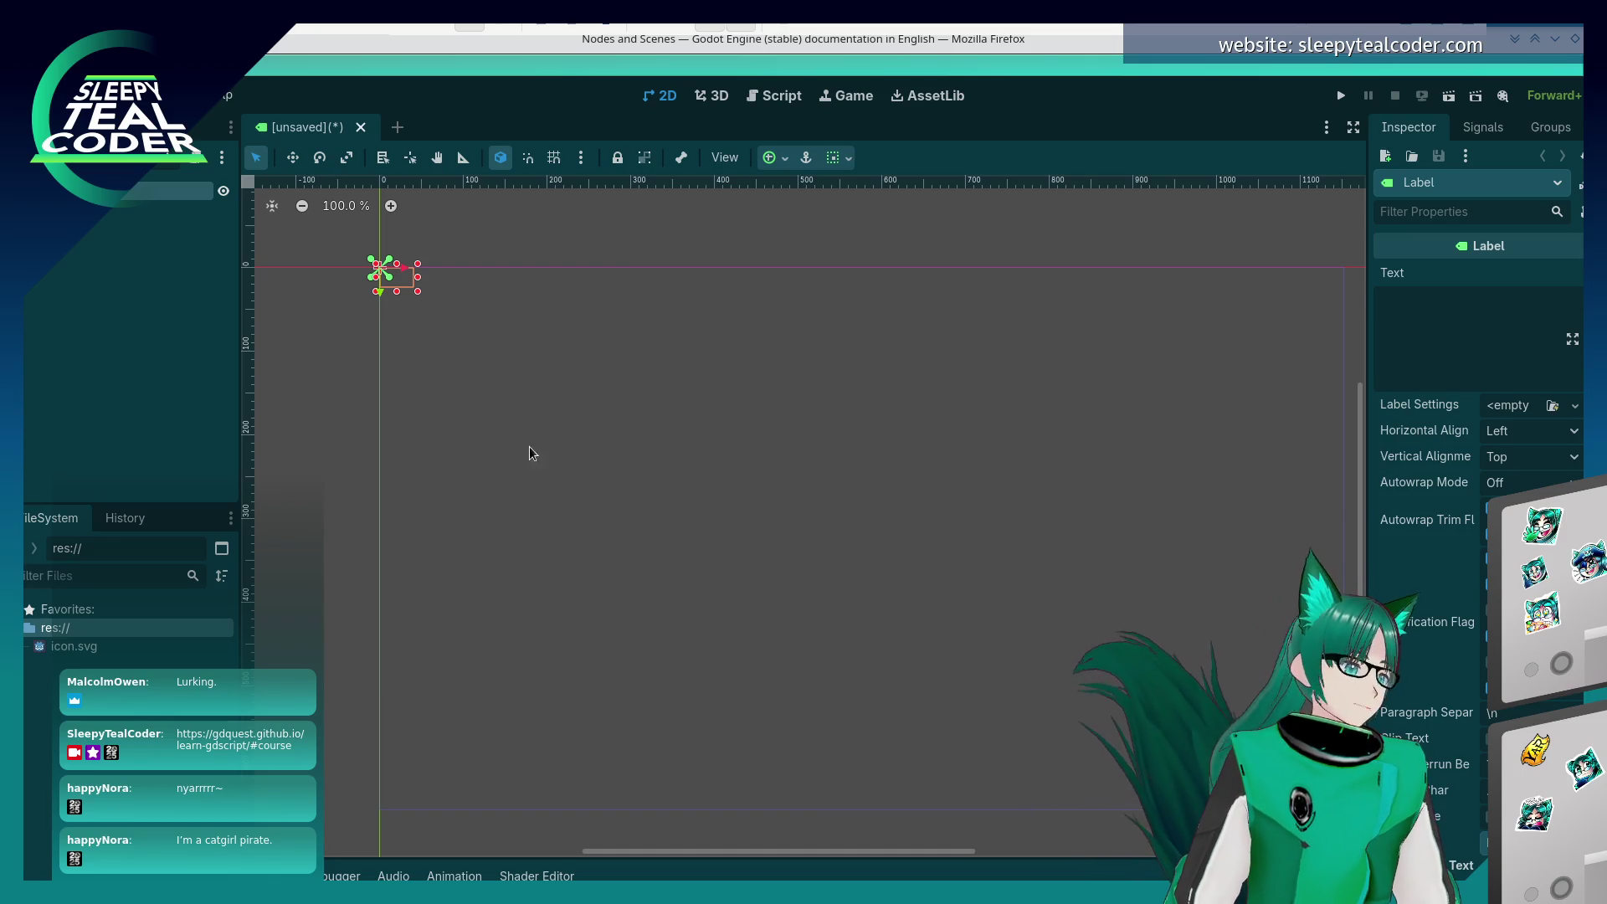
Narrow the Godot editor window and tile the Firefox docs window onto the right half
{"action": "mouse_move", "coordinate": [1578, 700]}
{"action": "left_mouse_down"}
{"action": "mouse_move", "coordinate": [1098, 670]}
{"action": "mouse_move", "coordinate": [663, 681]}
{"action": "mouse_move", "coordinate": [646, 685]}
{"action": "mouse_move", "coordinate": [654, 699]}
{"action": "left_mouse_up"}
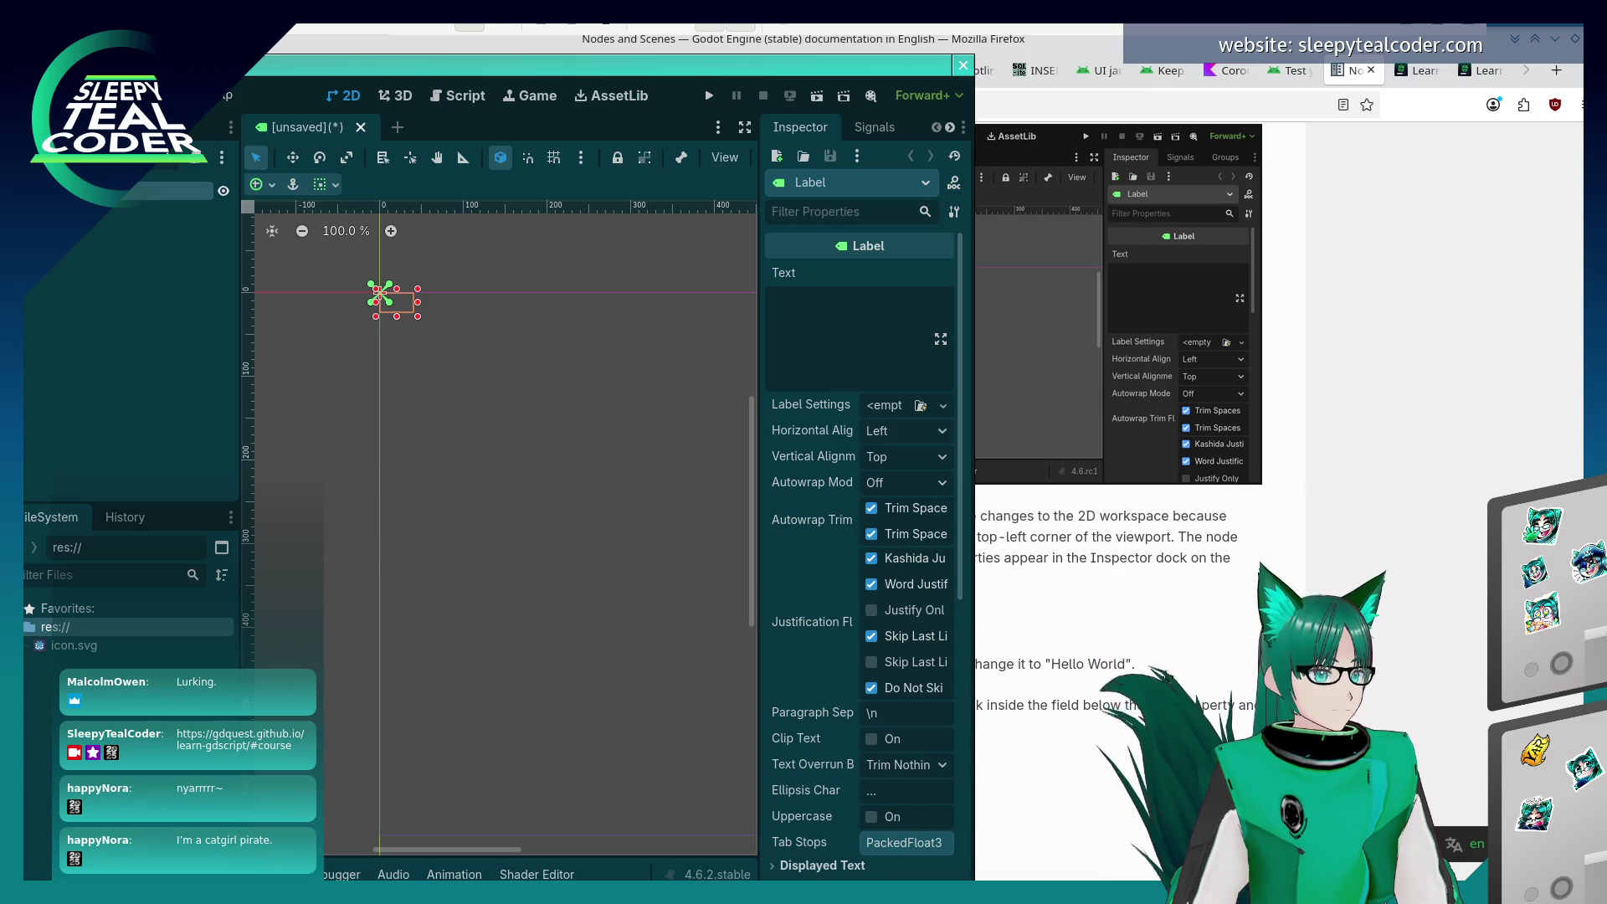
{"action": "left_click", "coordinate": [1460, 419]}
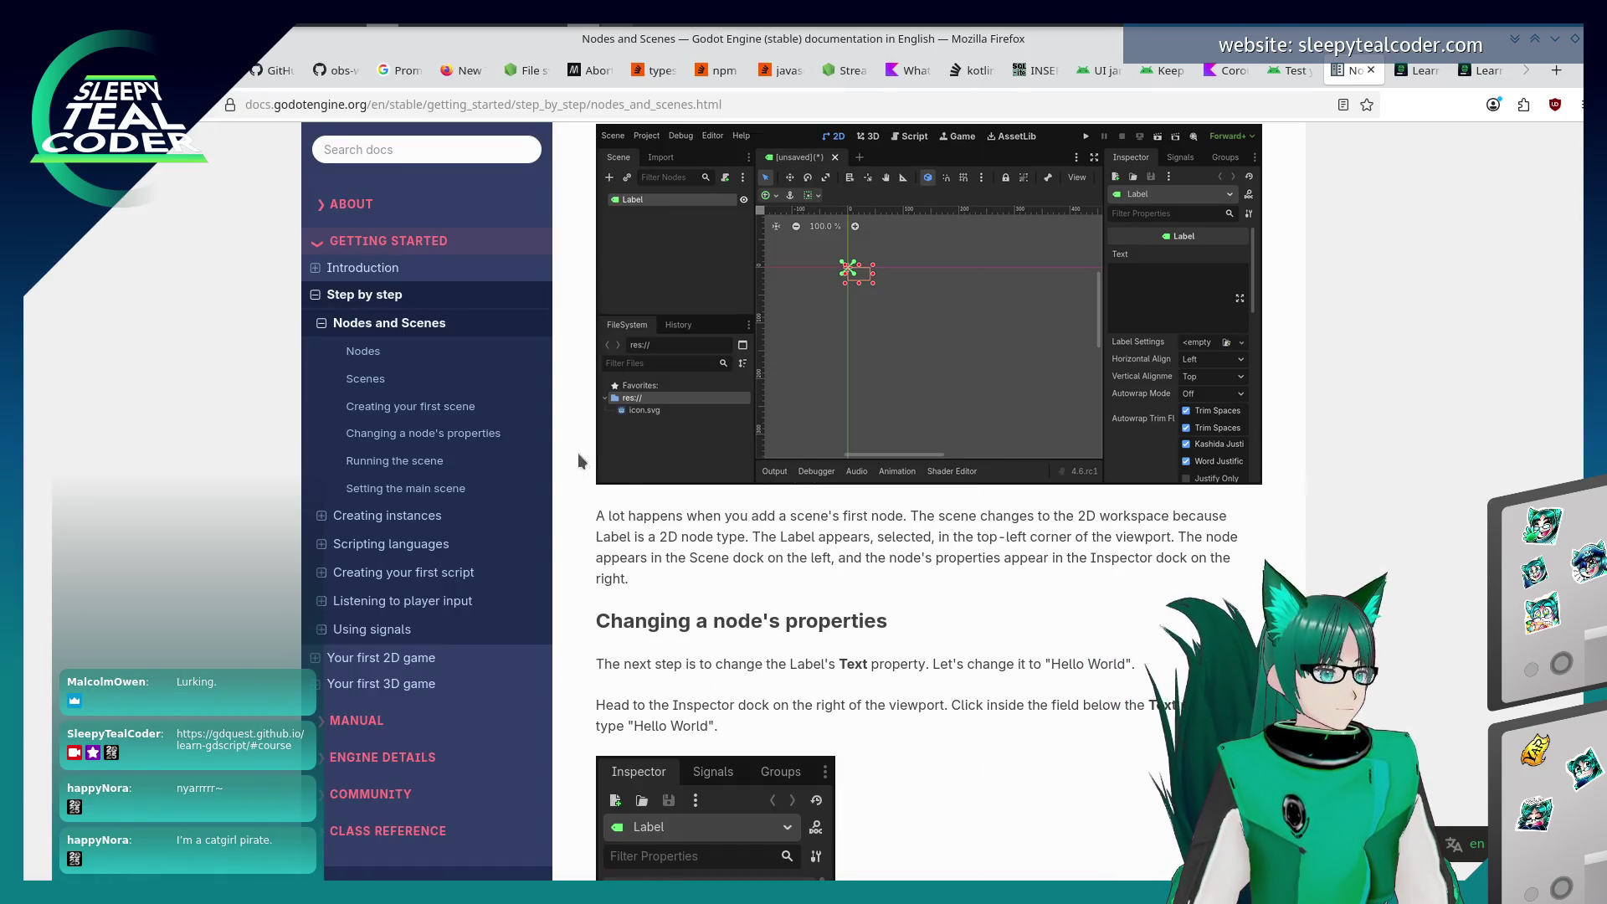
{"action": "left_click", "coordinate": [1576, 40]}
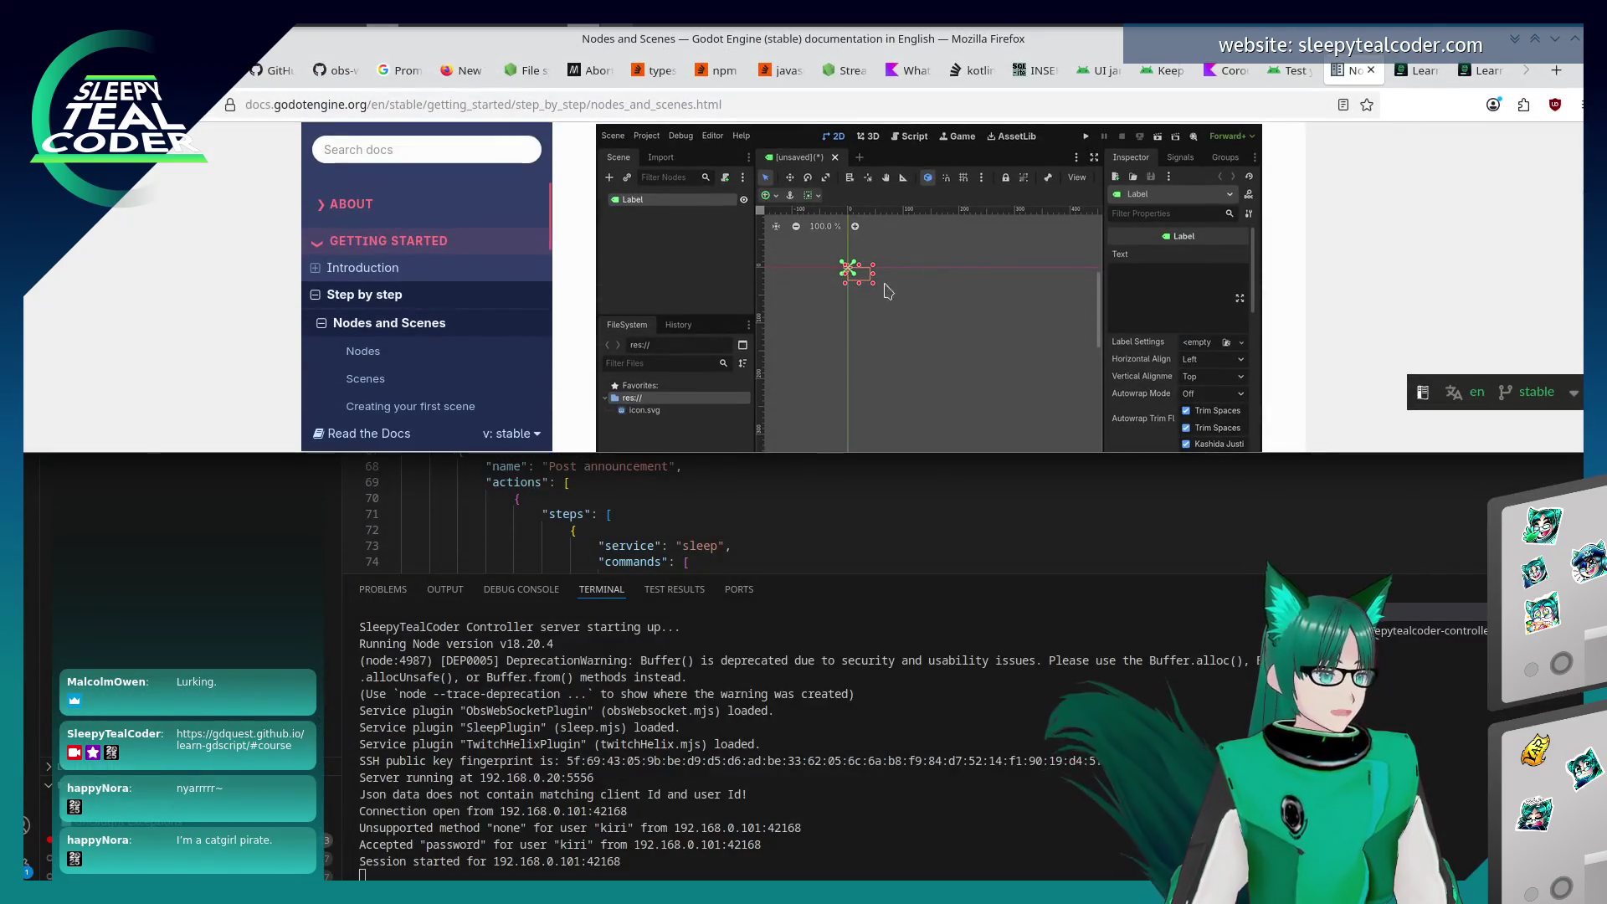
{"action": "right_click", "coordinate": [121, 371]}
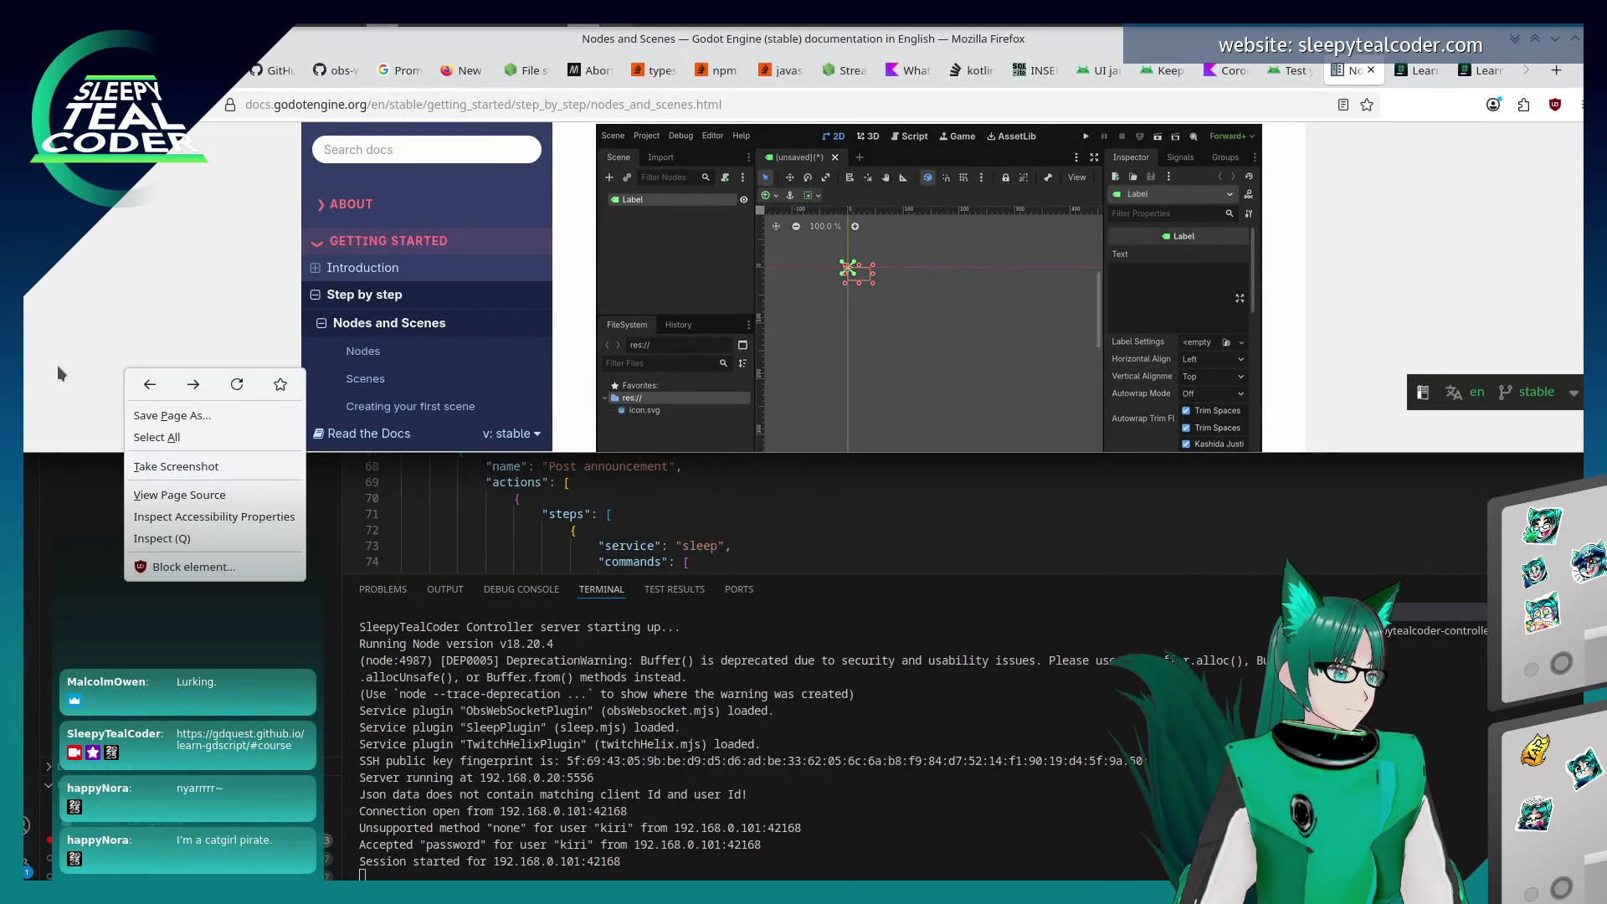
{"action": "key", "text": "Escape"}
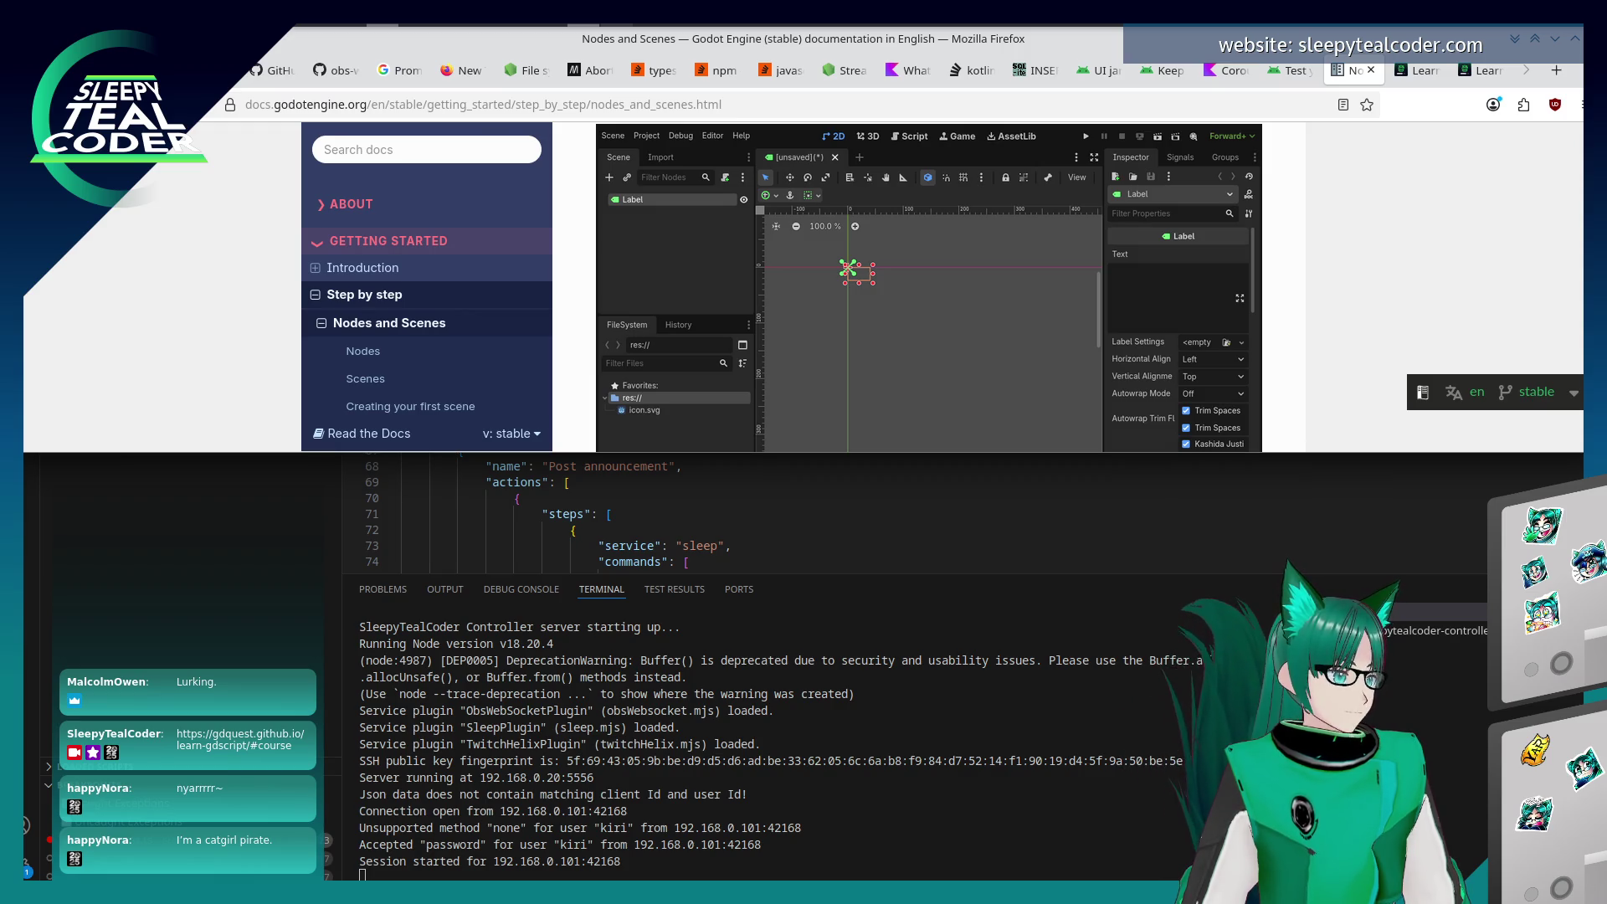
{"action": "key", "text": "super+Right"}
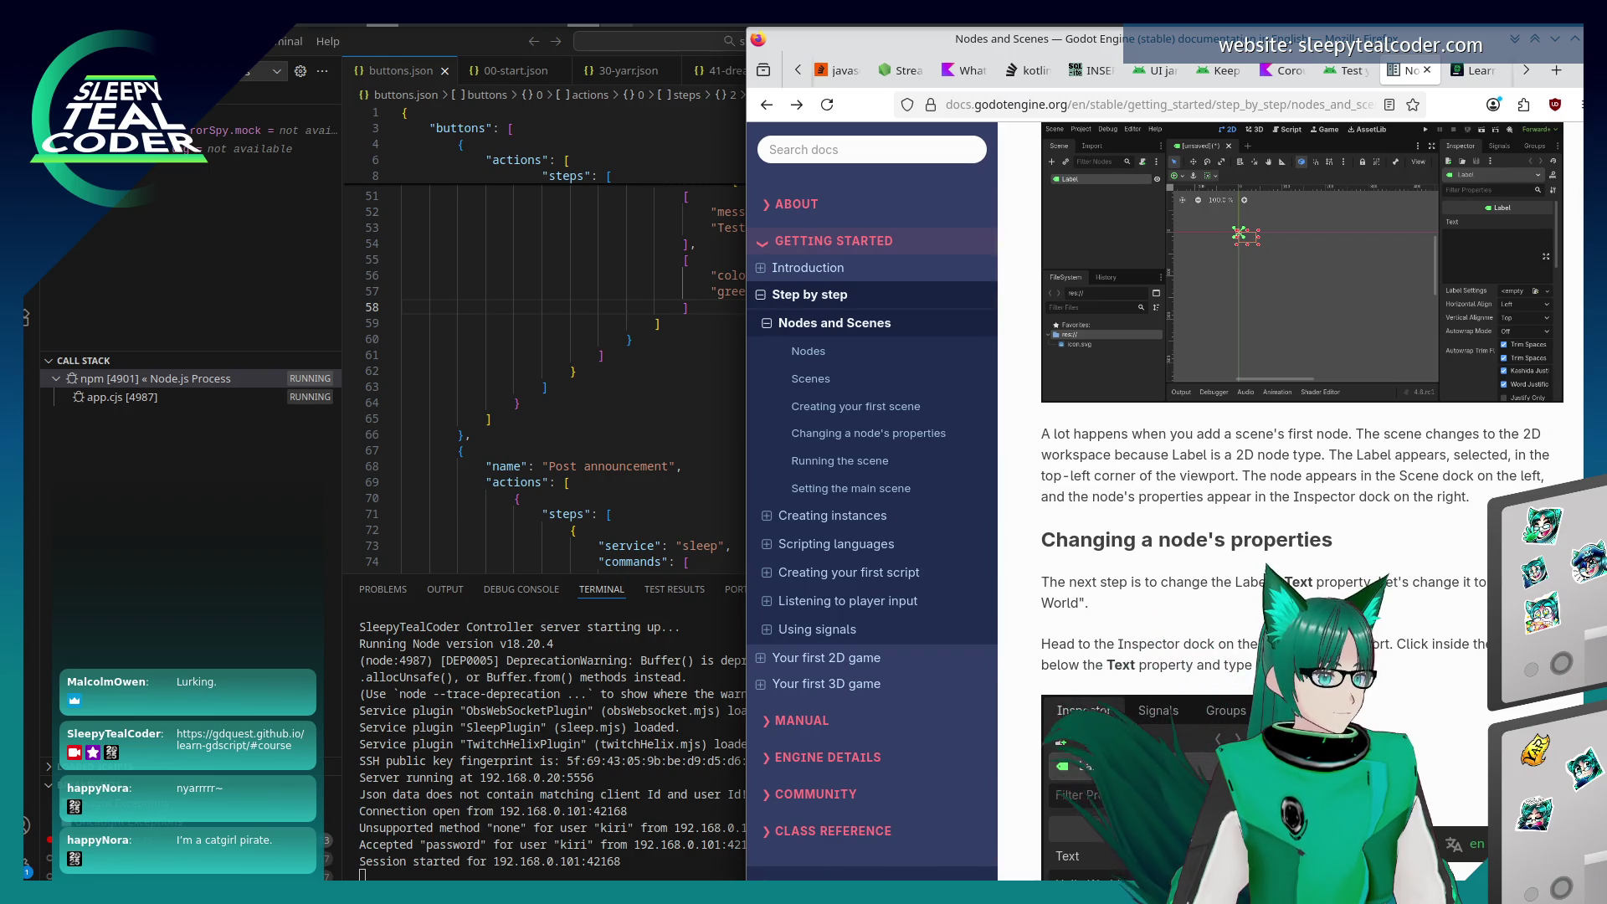
Resize the Godot editor so it sits beside the docs on the left
{"action": "key", "text": "alt+Tab"}
{"action": "key", "text": "alt+Tab"}
{"action": "key", "text": "alt+Tab"}
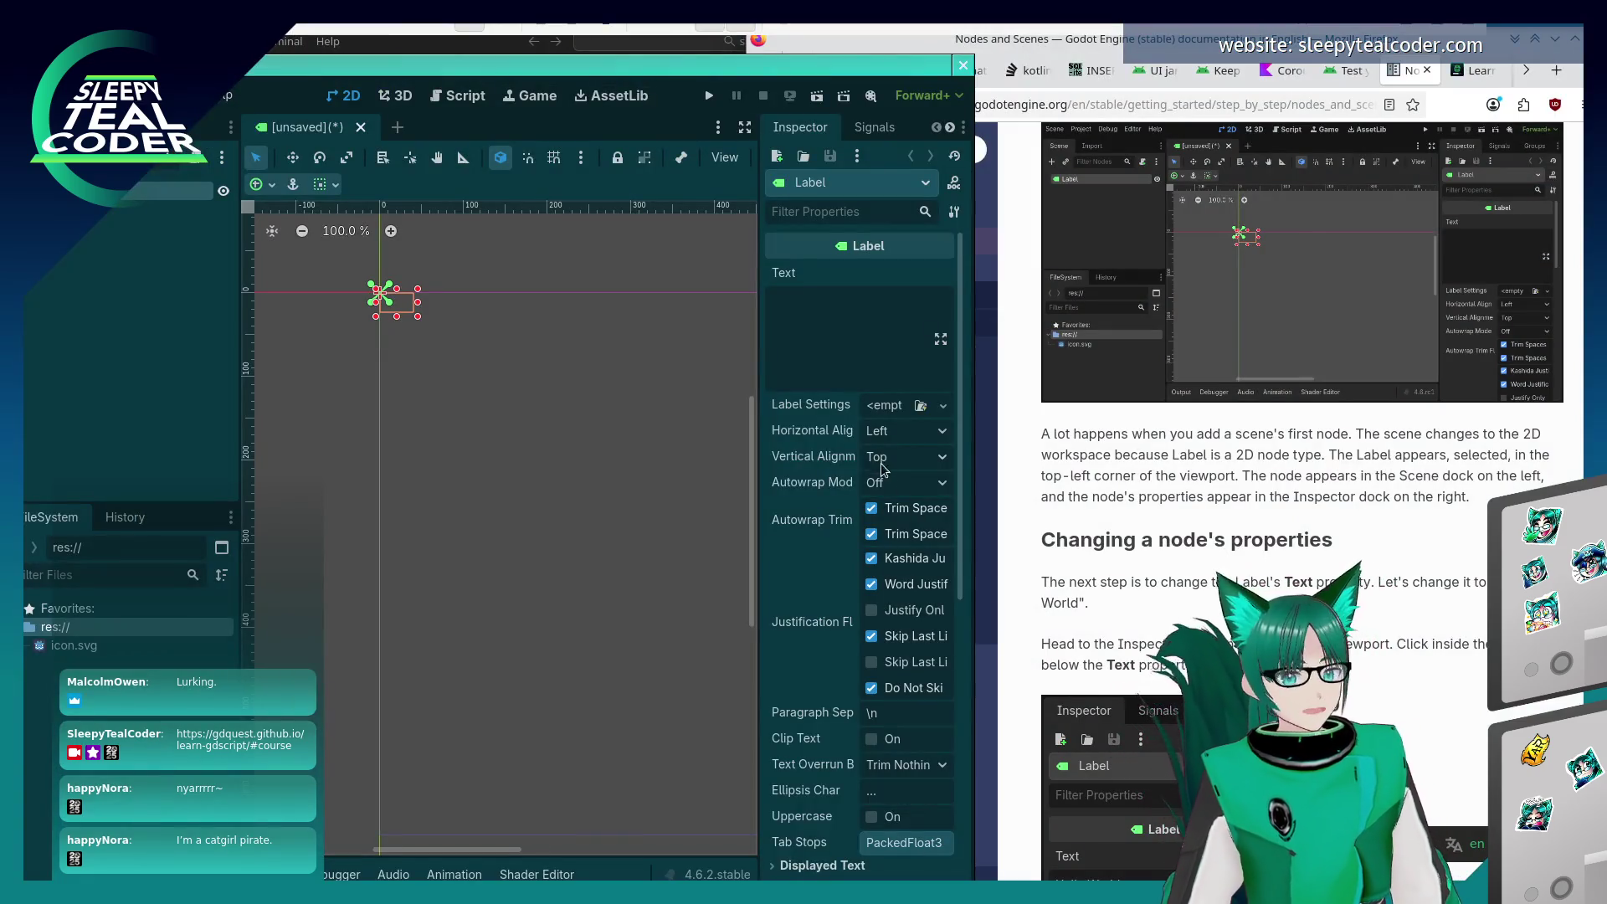
{"action": "left_click_drag", "start_coordinate": [733, 488], "coordinate": [690, 481]}
{"action": "left_click_drag", "start_coordinate": [724, 78], "coordinate": [717, 61]}
{"action": "key", "text": "alt+Tab"}
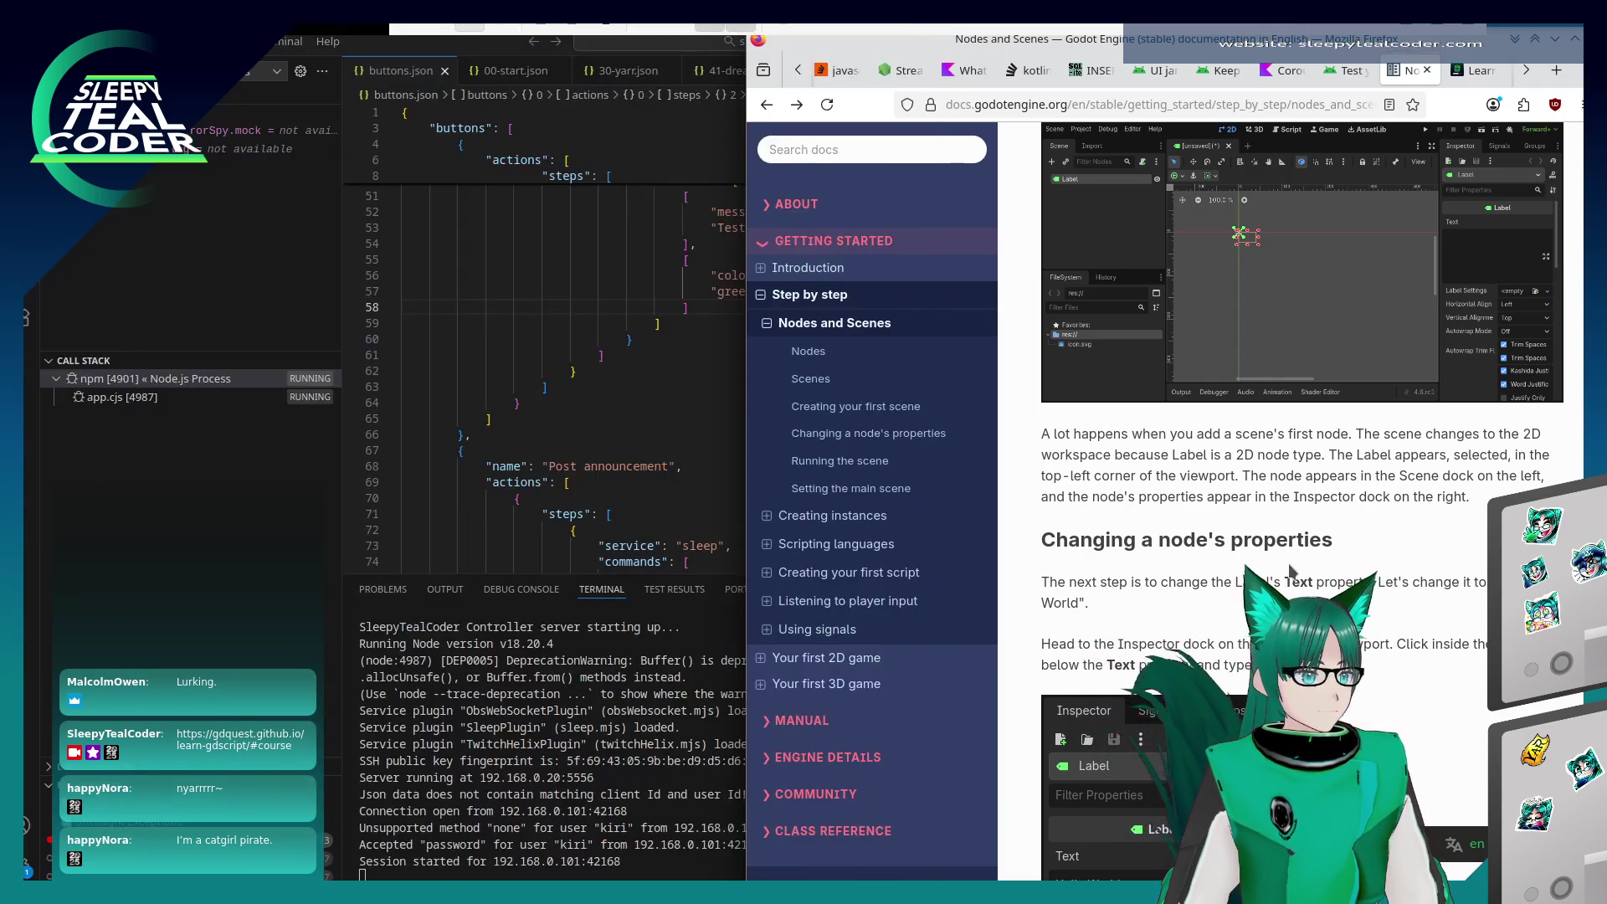
{"action": "key", "text": "alt+Tab"}
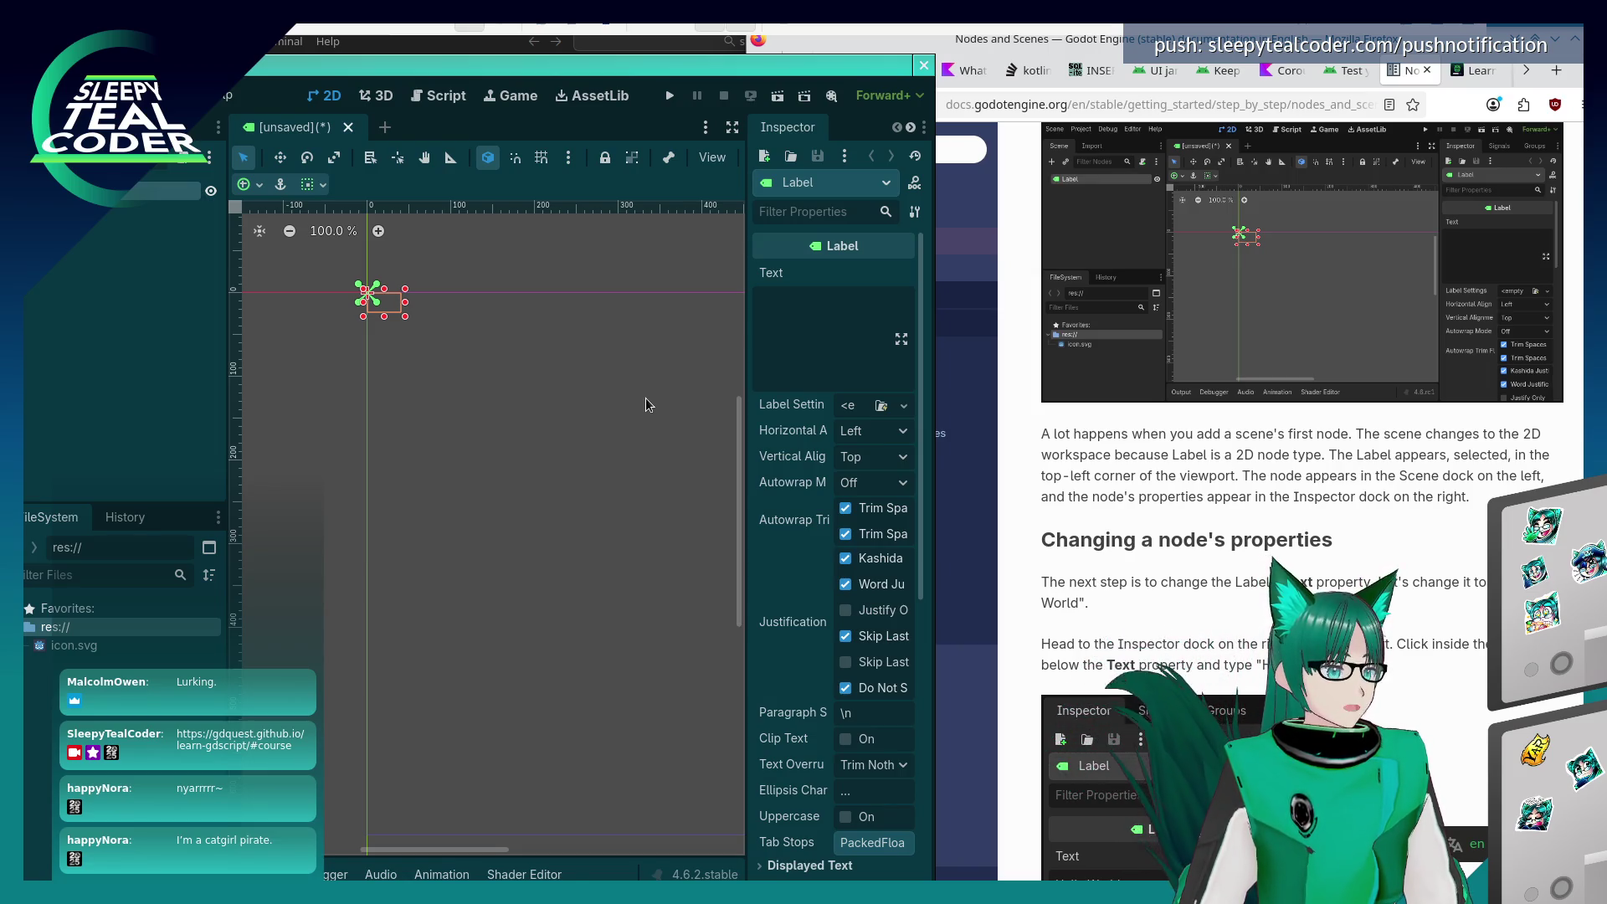
Set the Label's Text property to 'Hello World' and view it rendered in the 2D viewport
{"action": "left_click", "coordinate": [782, 333]}
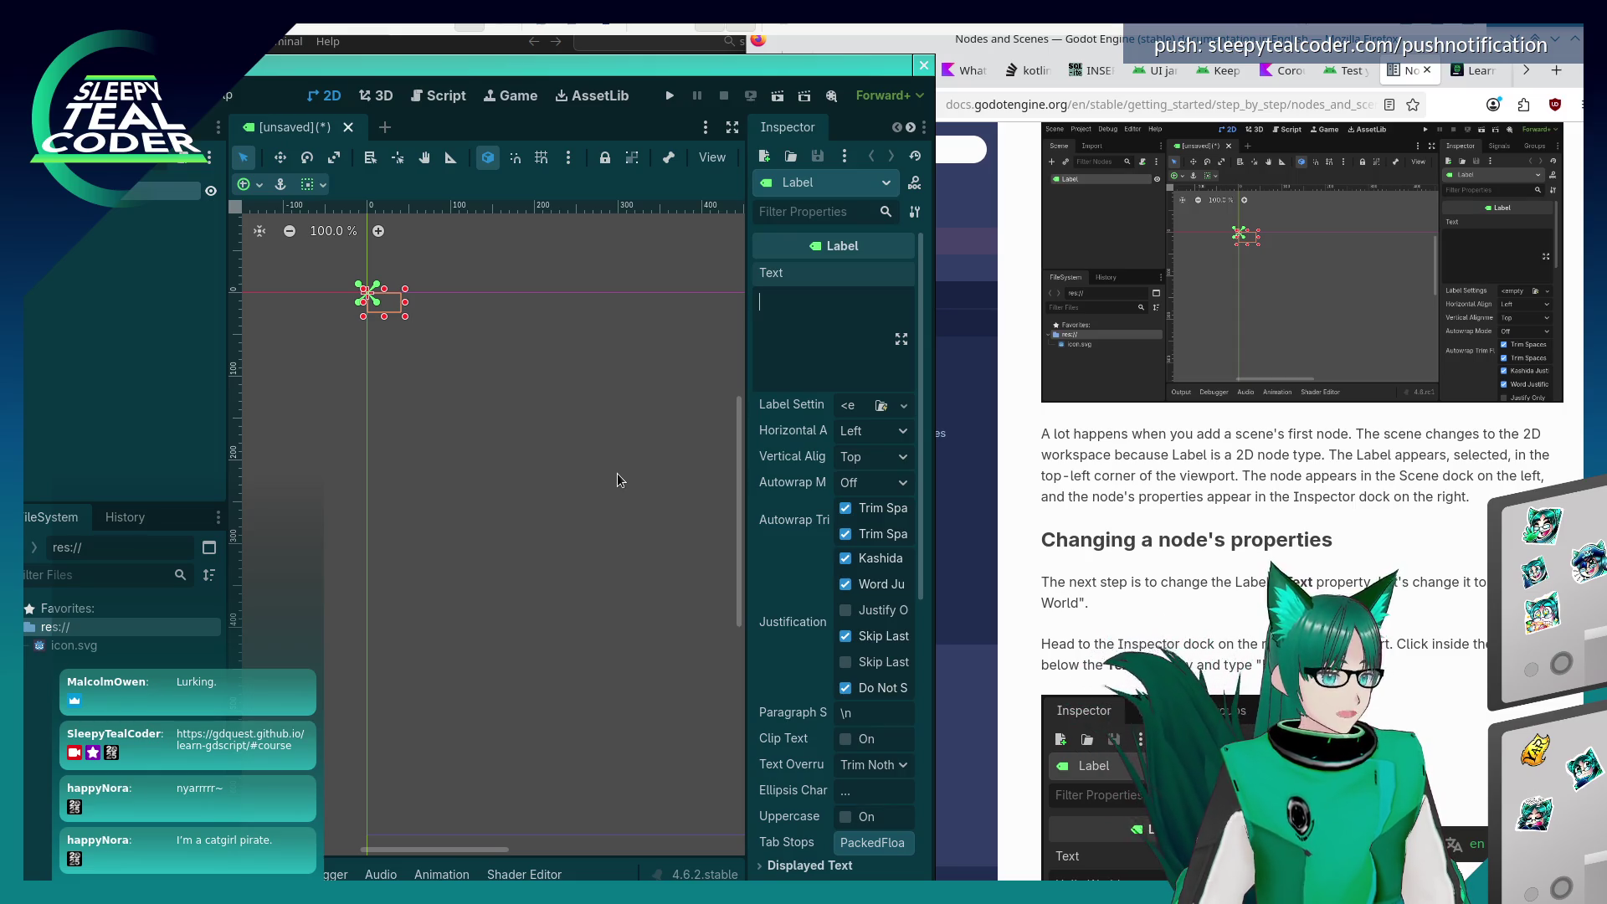
{"action": "type", "text": "Hello World"}
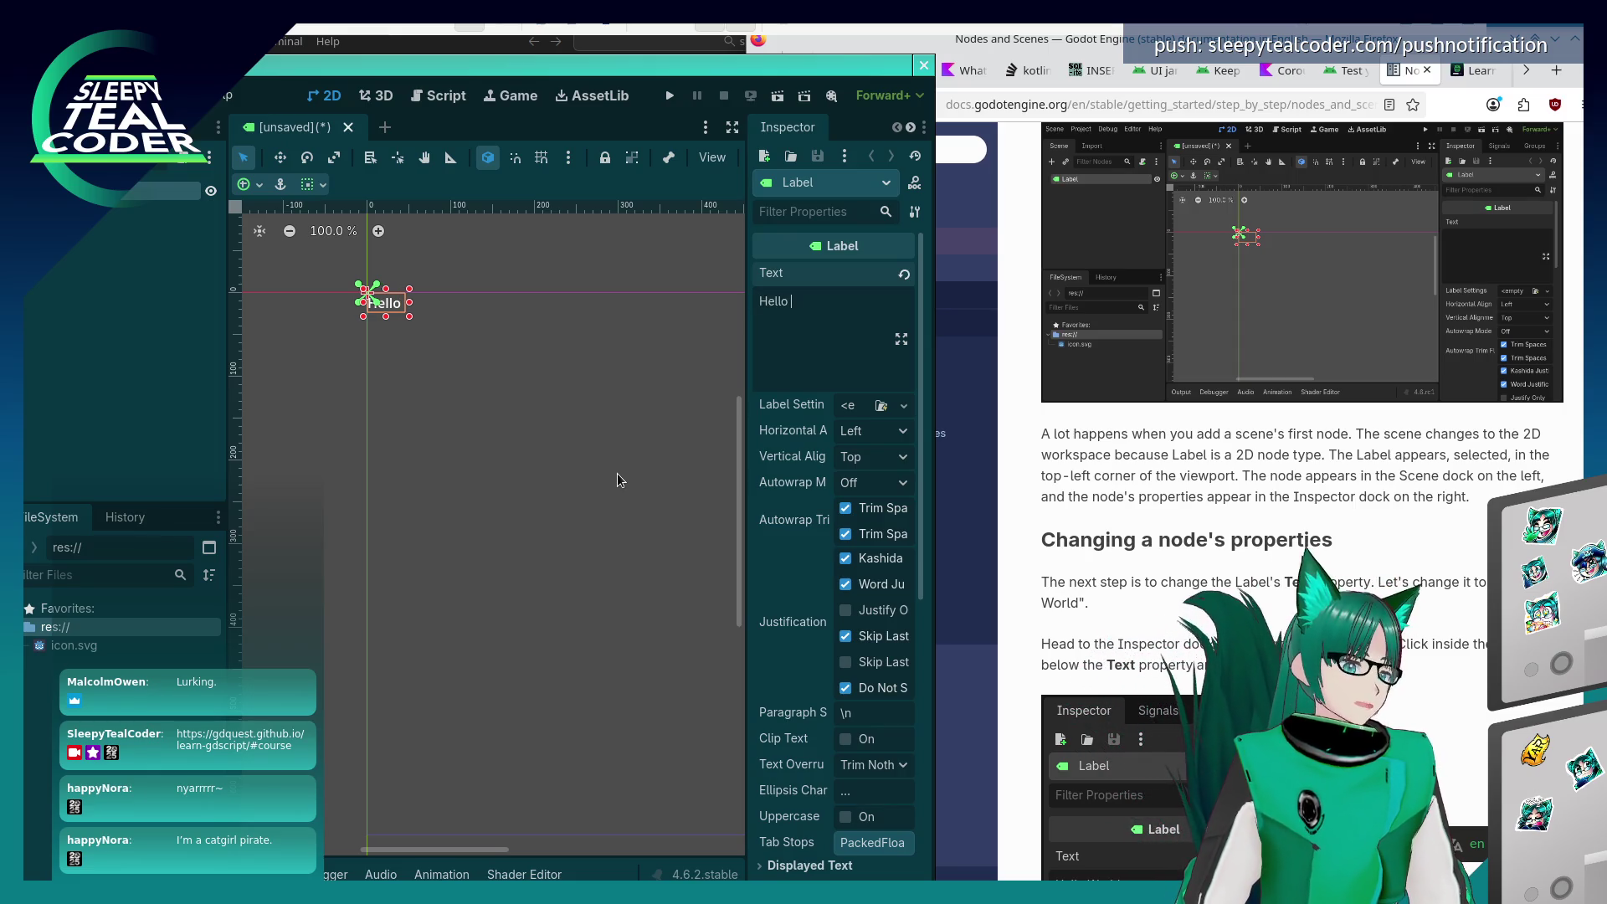
{"action": "left_click", "coordinate": [1202, 590]}
{"action": "scroll", "coordinate": [1203, 575], "scroll_direction": "down", "scroll_amount": 1}
{"action": "scroll", "coordinate": [1204, 575], "scroll_direction": "down", "scroll_amount": 5}
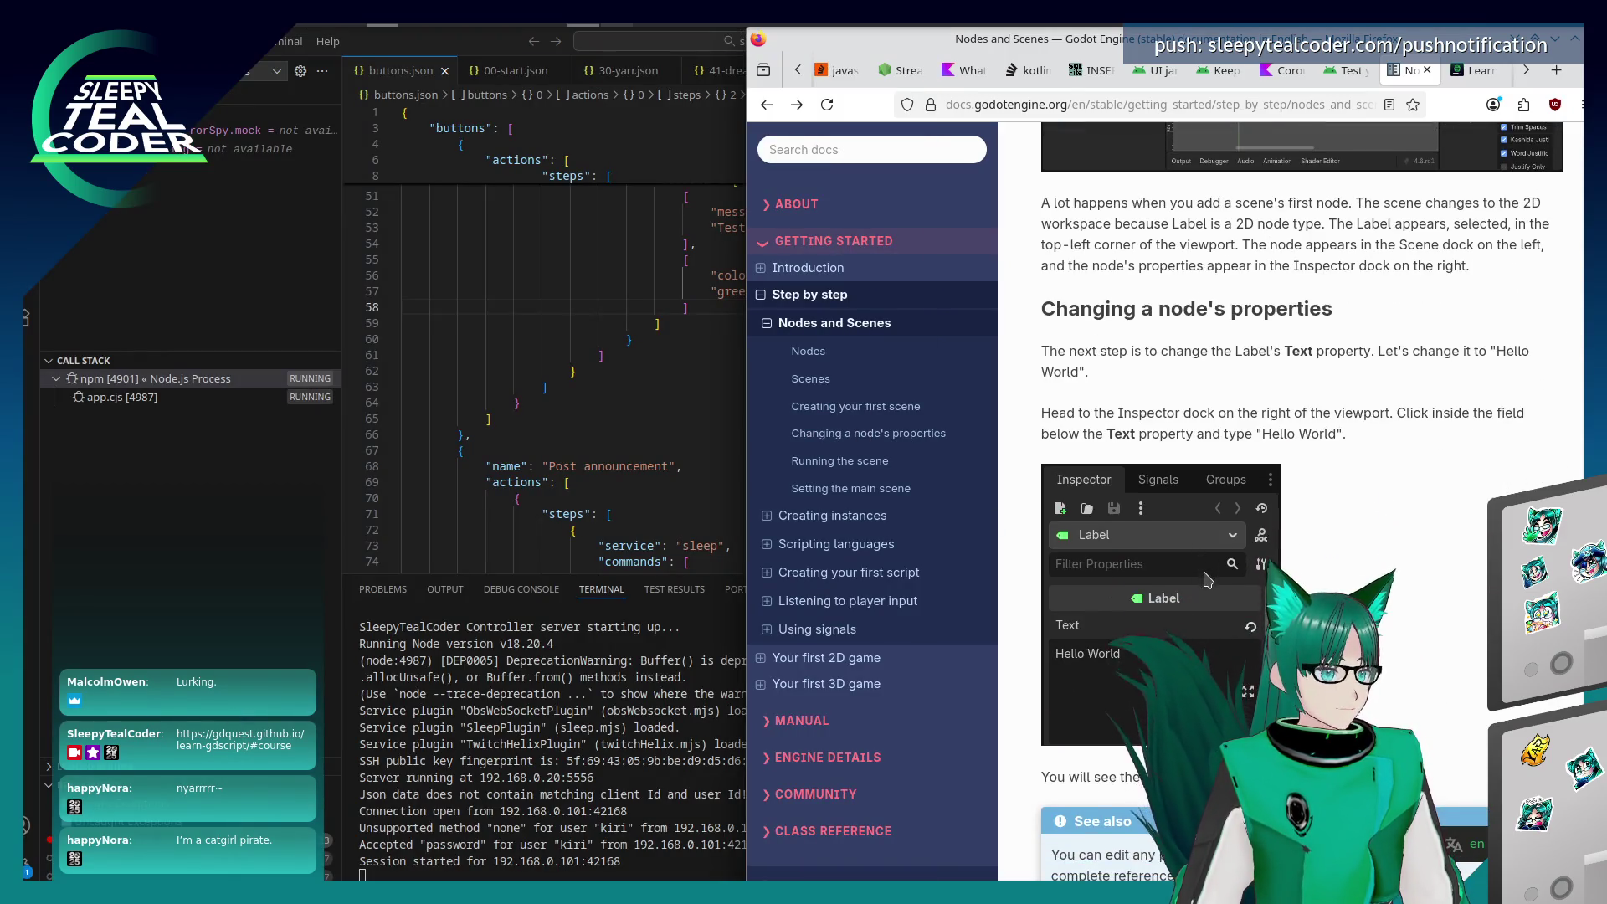
{"action": "scroll", "coordinate": [1205, 573], "scroll_direction": "down", "scroll_amount": 1}
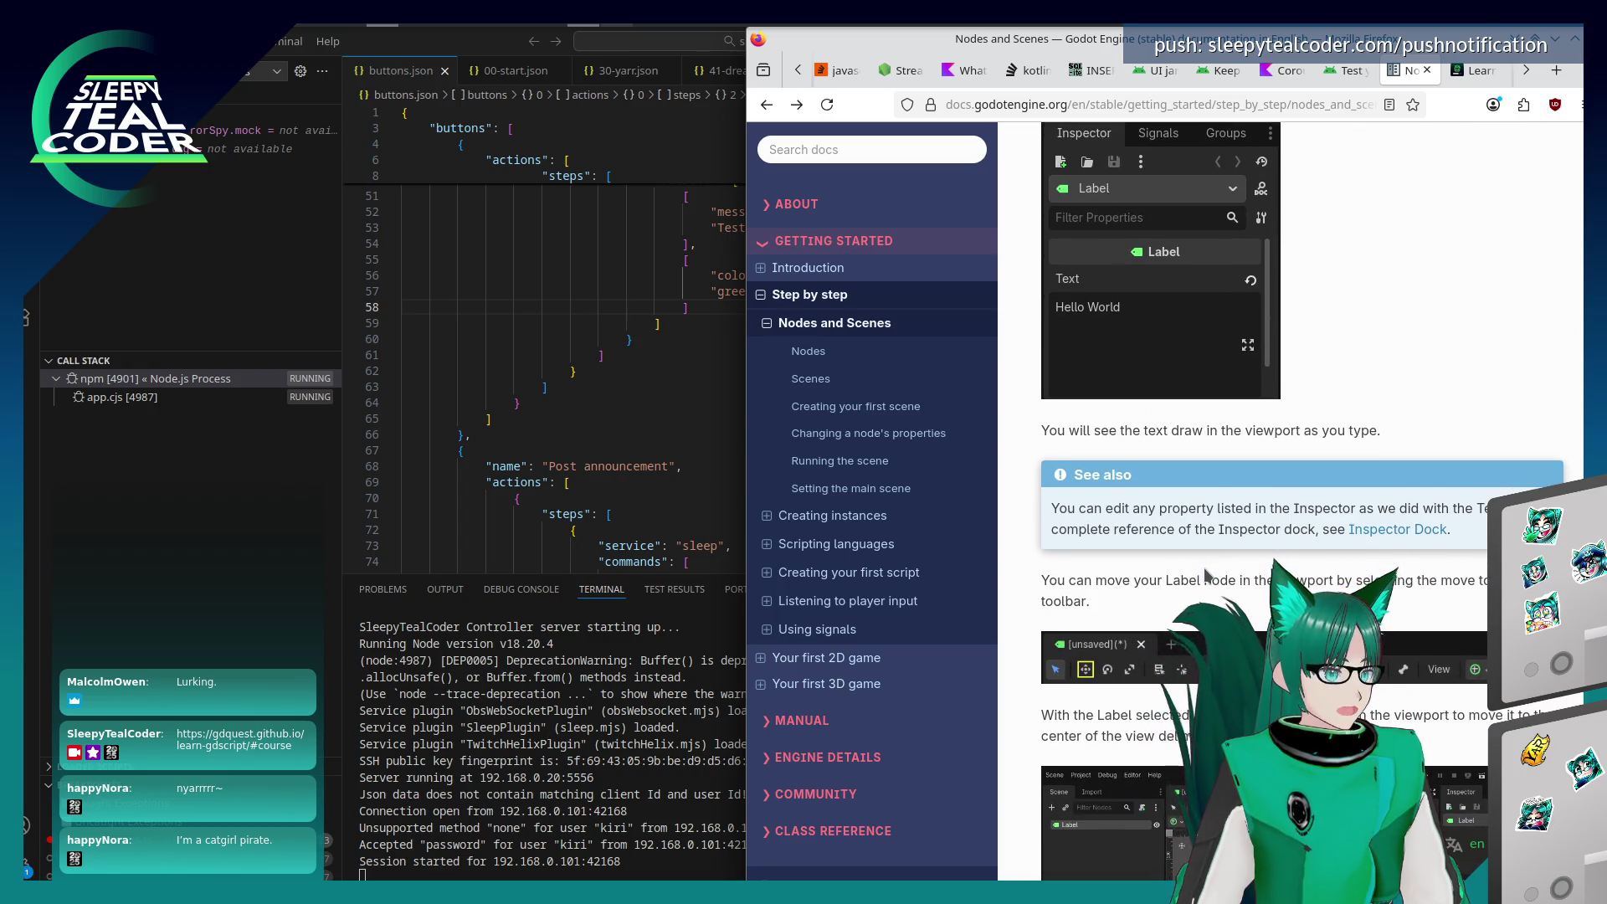
{"action": "key", "text": "alt+Tab"}
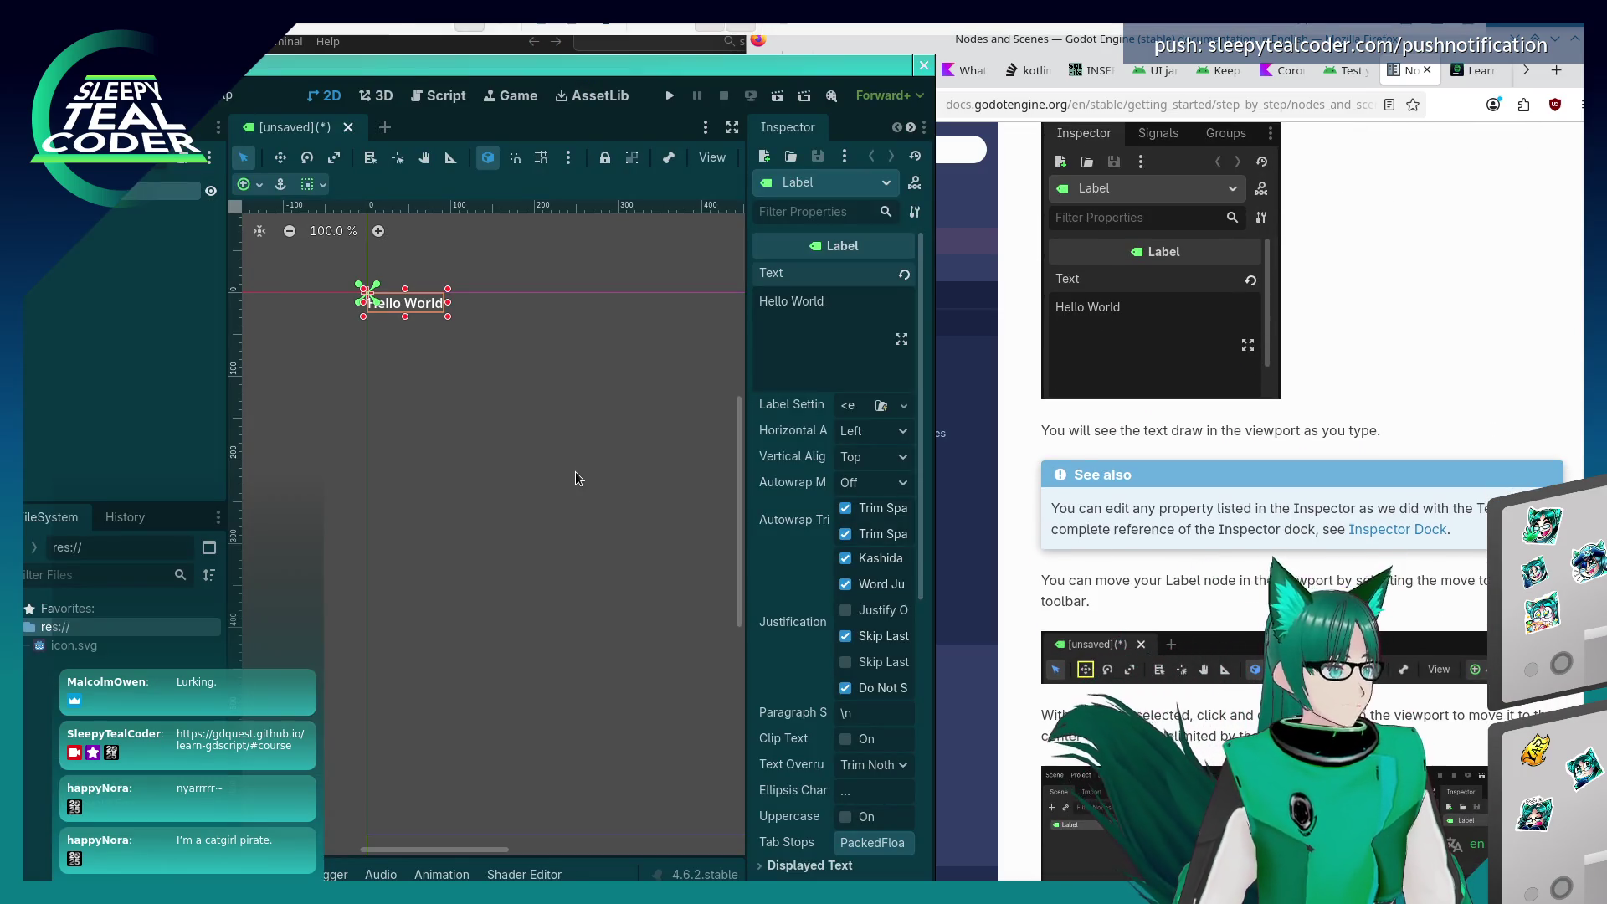
{"action": "left_click", "coordinate": [563, 465]}
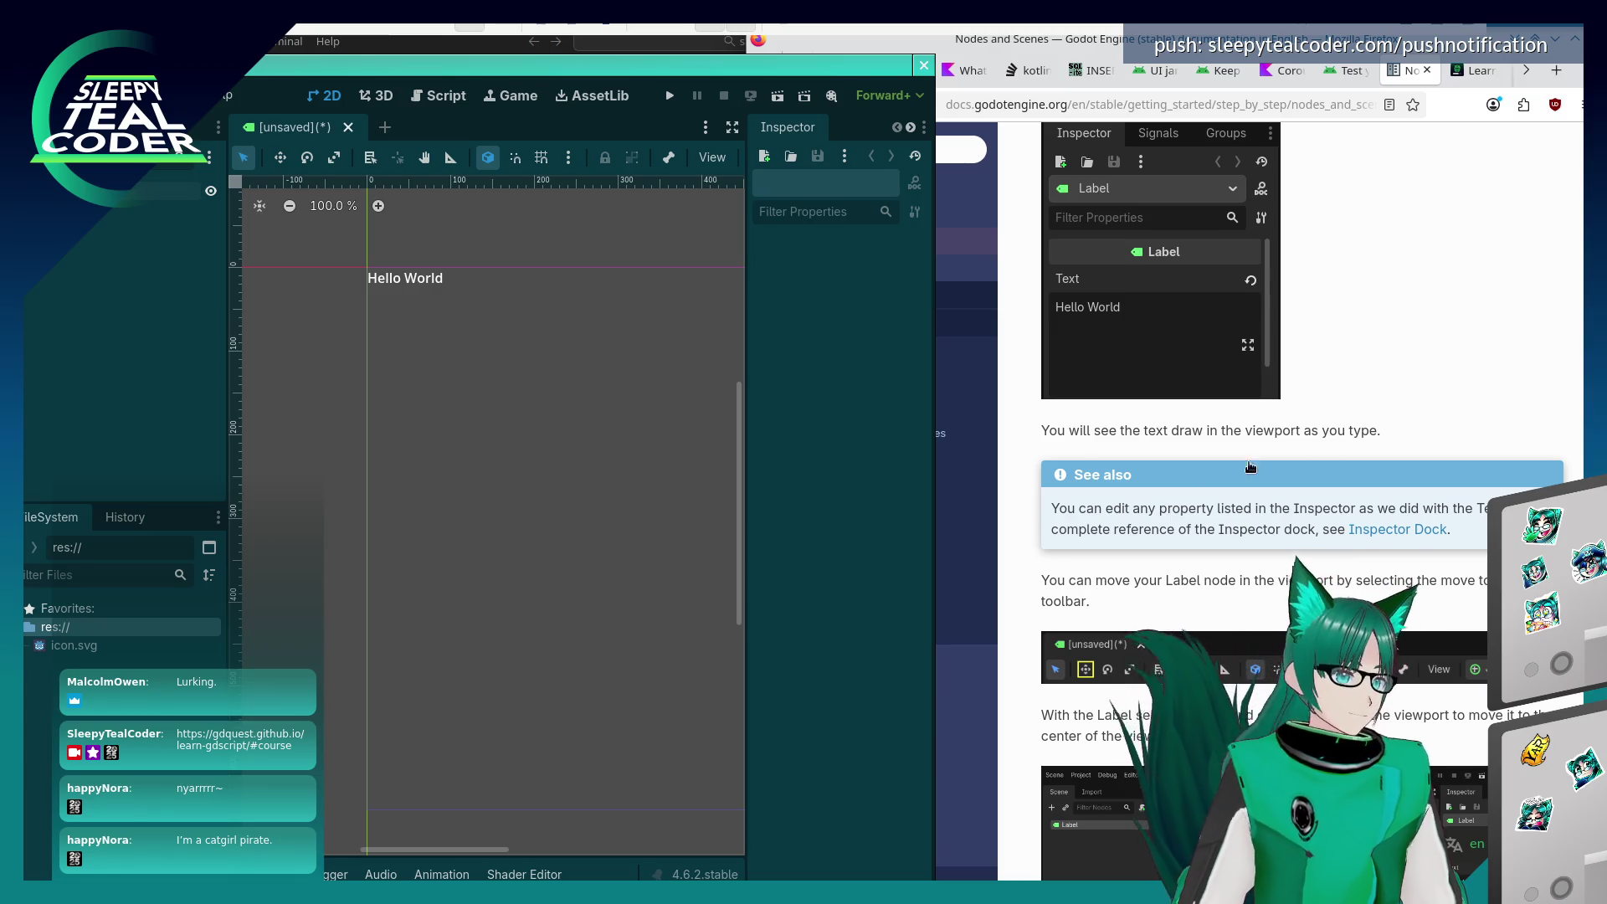
Open the Inspector Dock docs in a new tab, then return to the Nodes and Scenes page and Godot
{"action": "right_click", "coordinate": [1419, 530]}
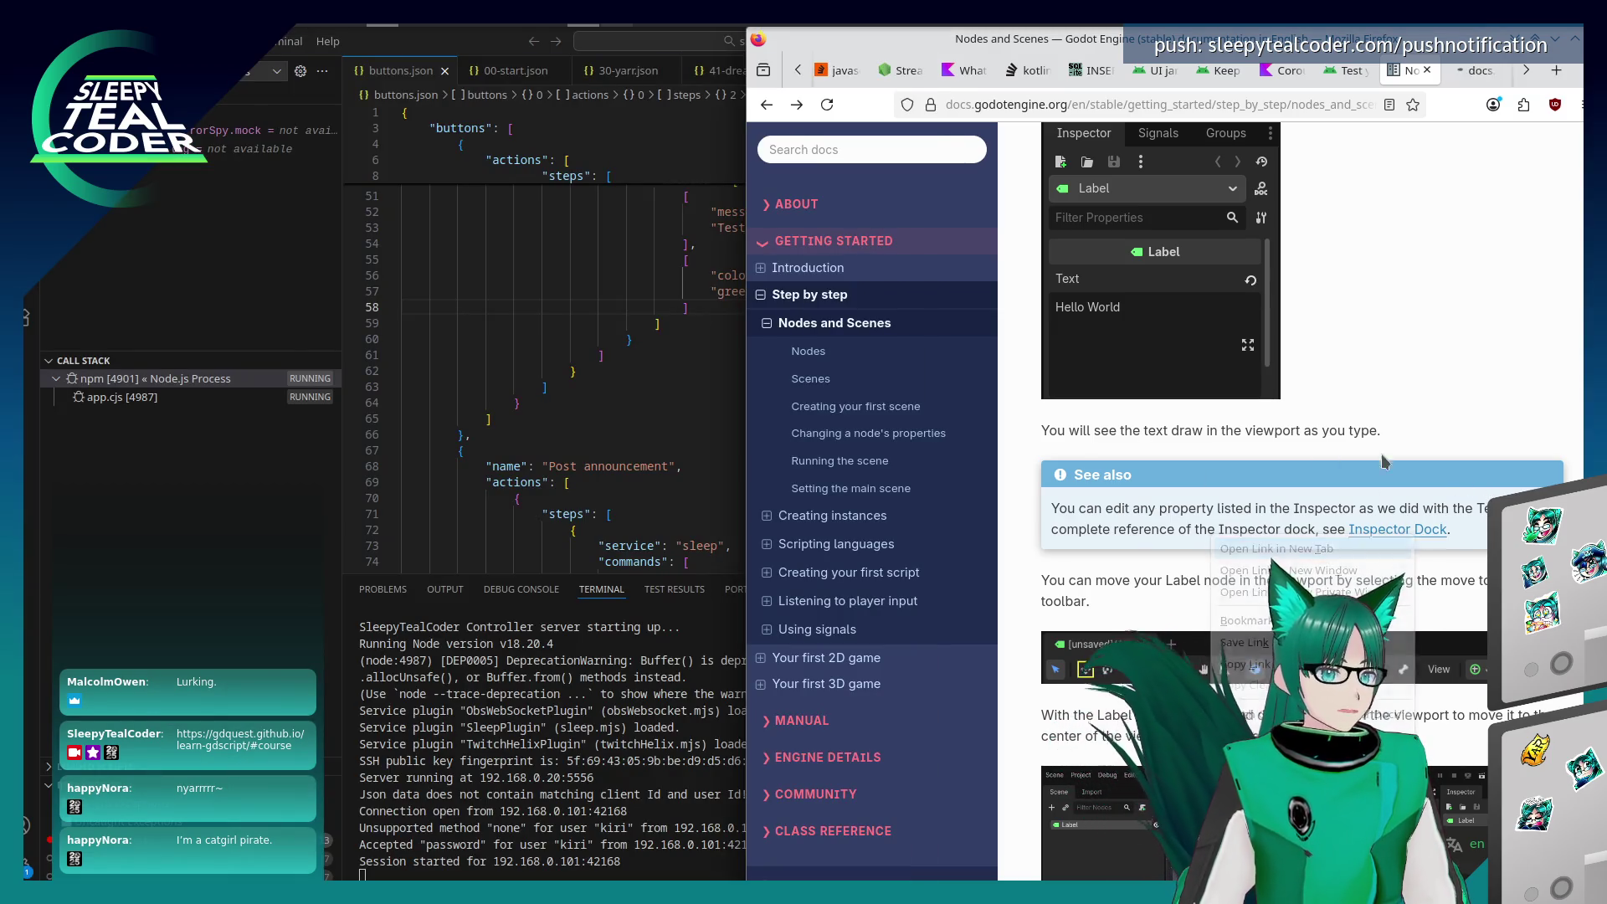
{"action": "left_click", "coordinate": [1475, 70]}
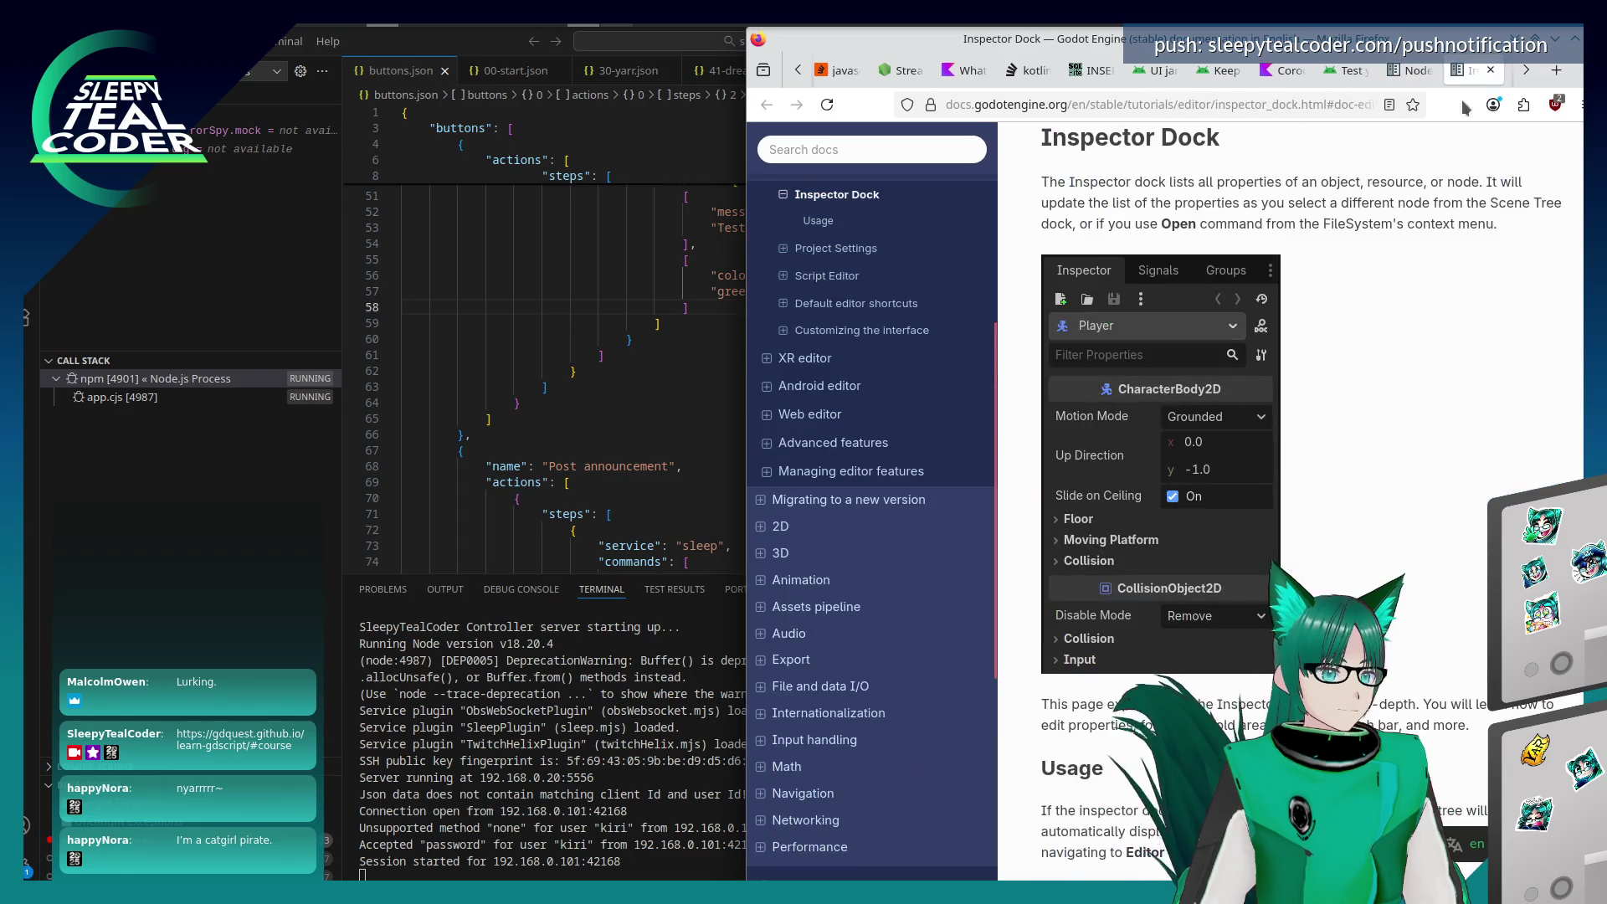
{"action": "left_click", "coordinate": [1427, 72]}
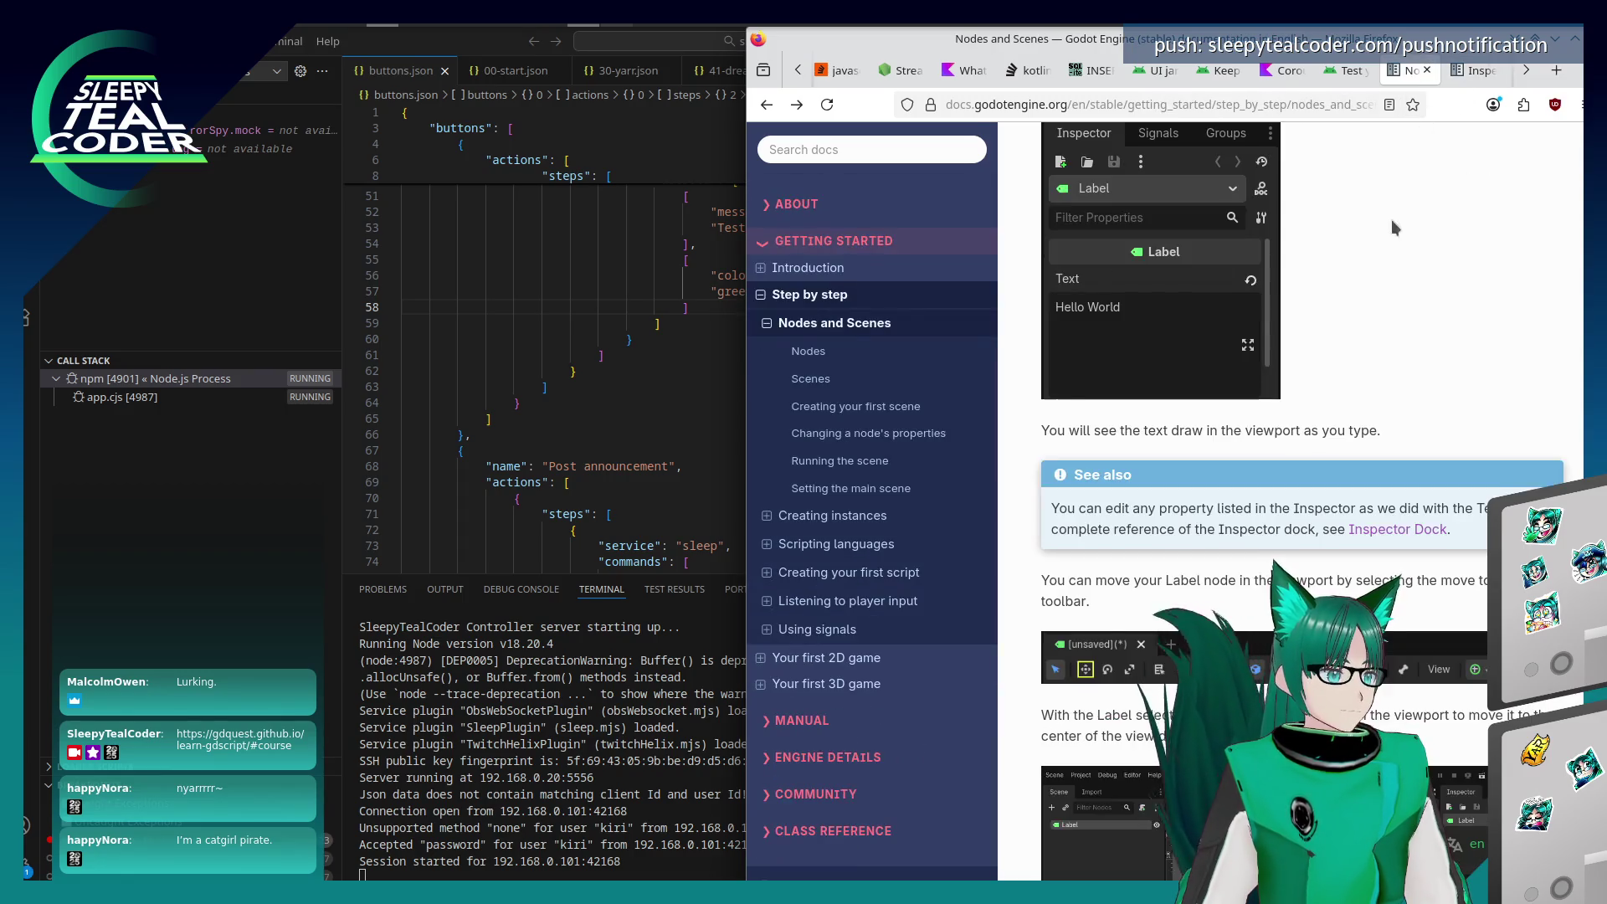
{"action": "key", "text": "alt+Tab"}
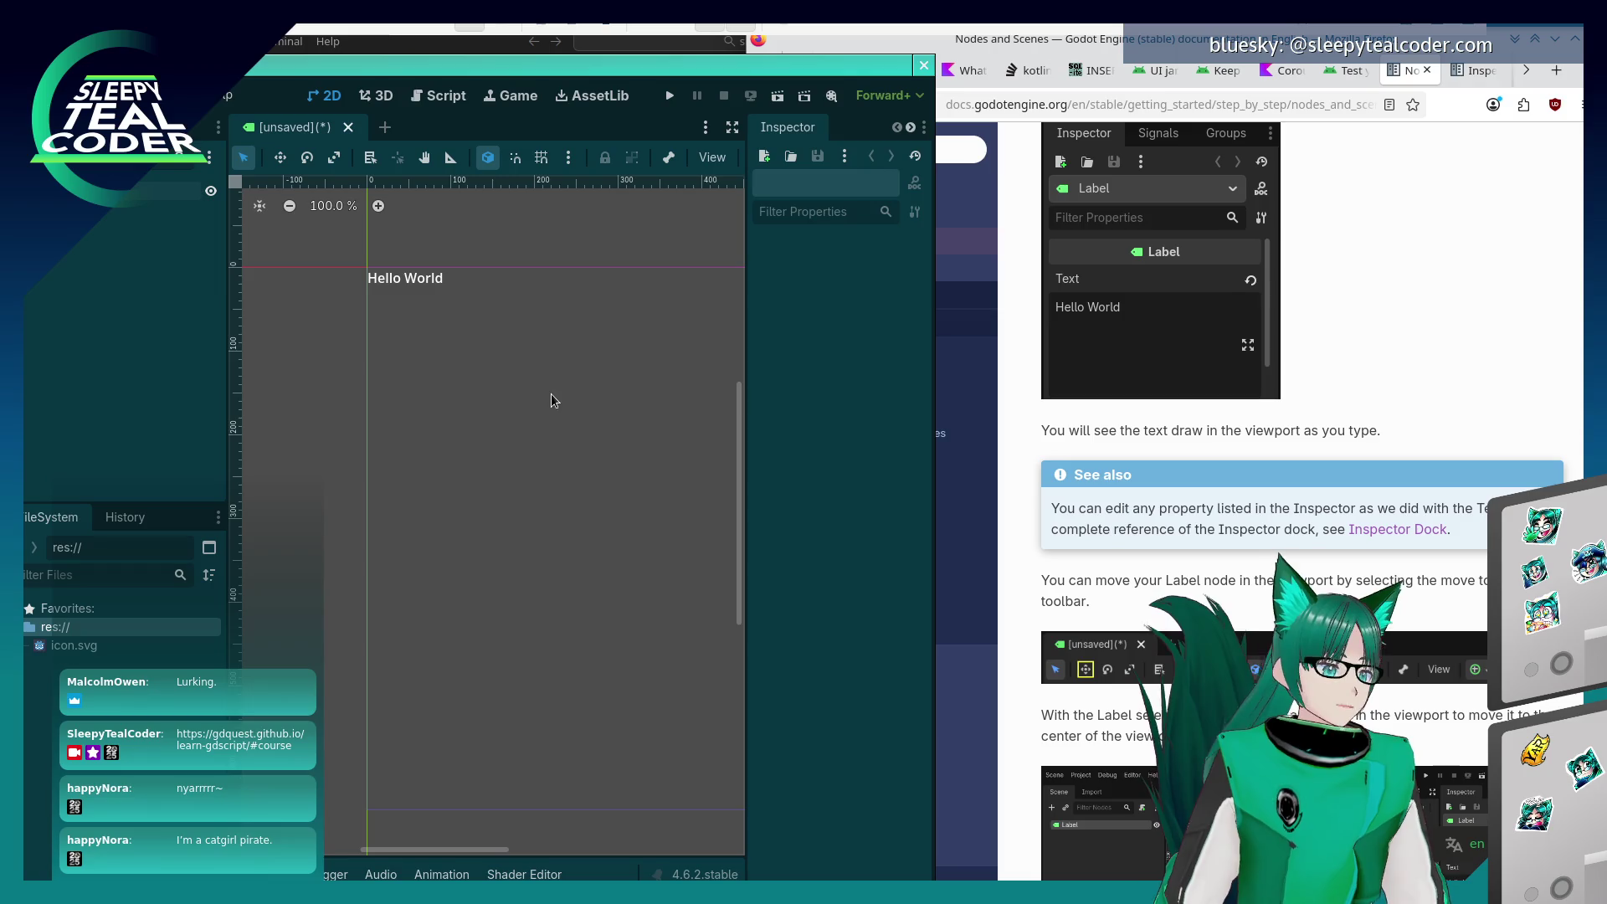
Select the Hello World label with the Move tool and read further in the tutorial
{"action": "left_click", "coordinate": [277, 161]}
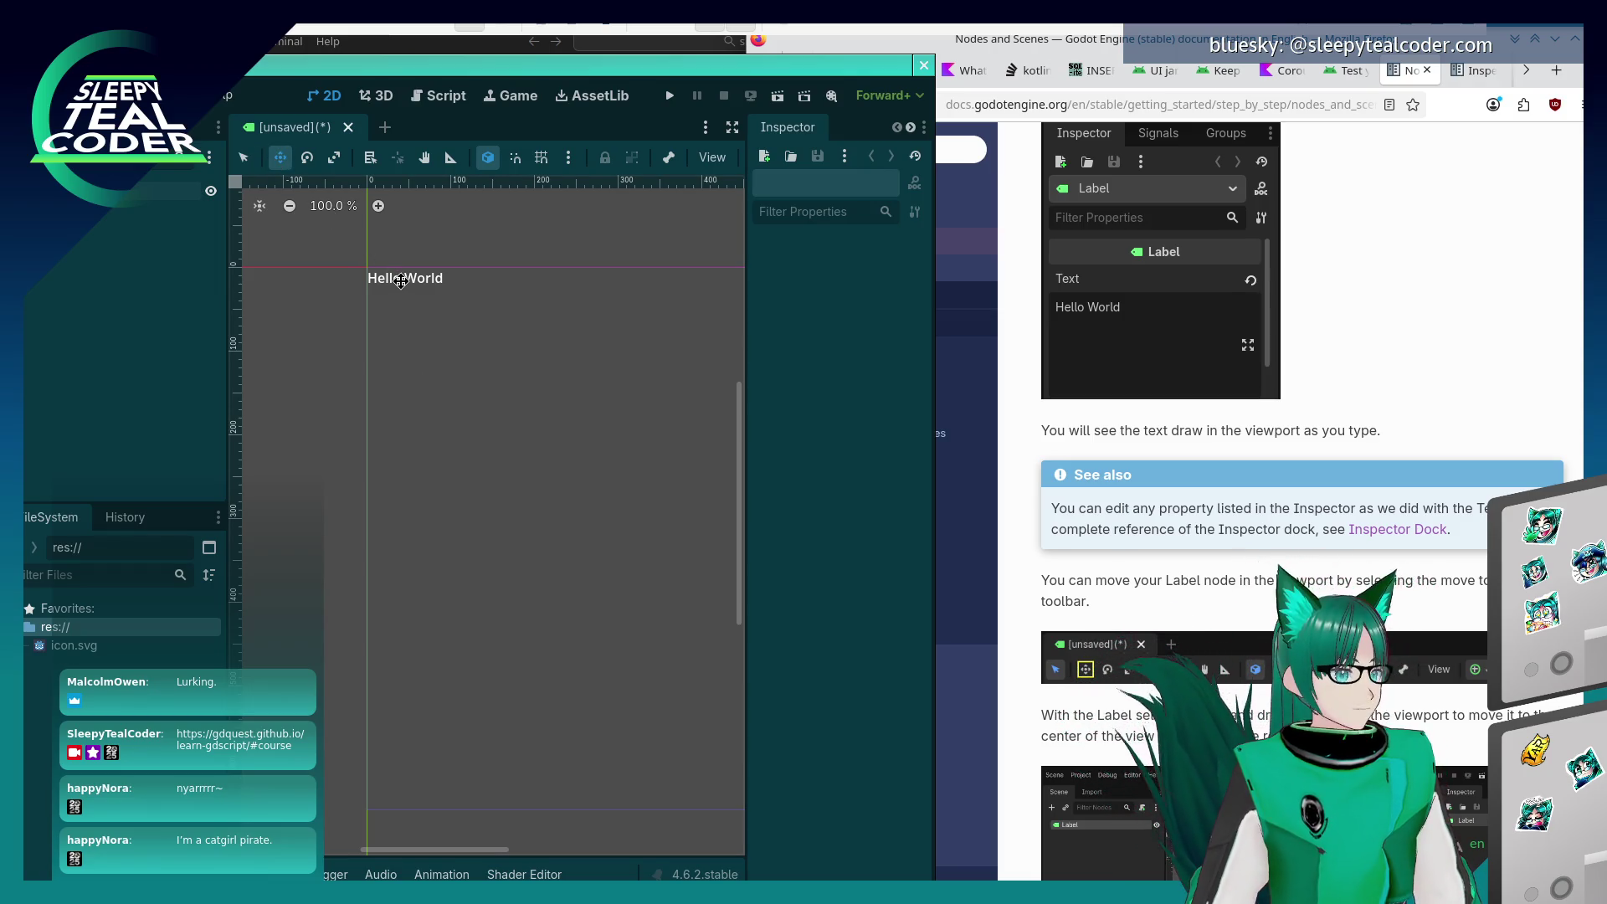
{"action": "left_click", "coordinate": [415, 284]}
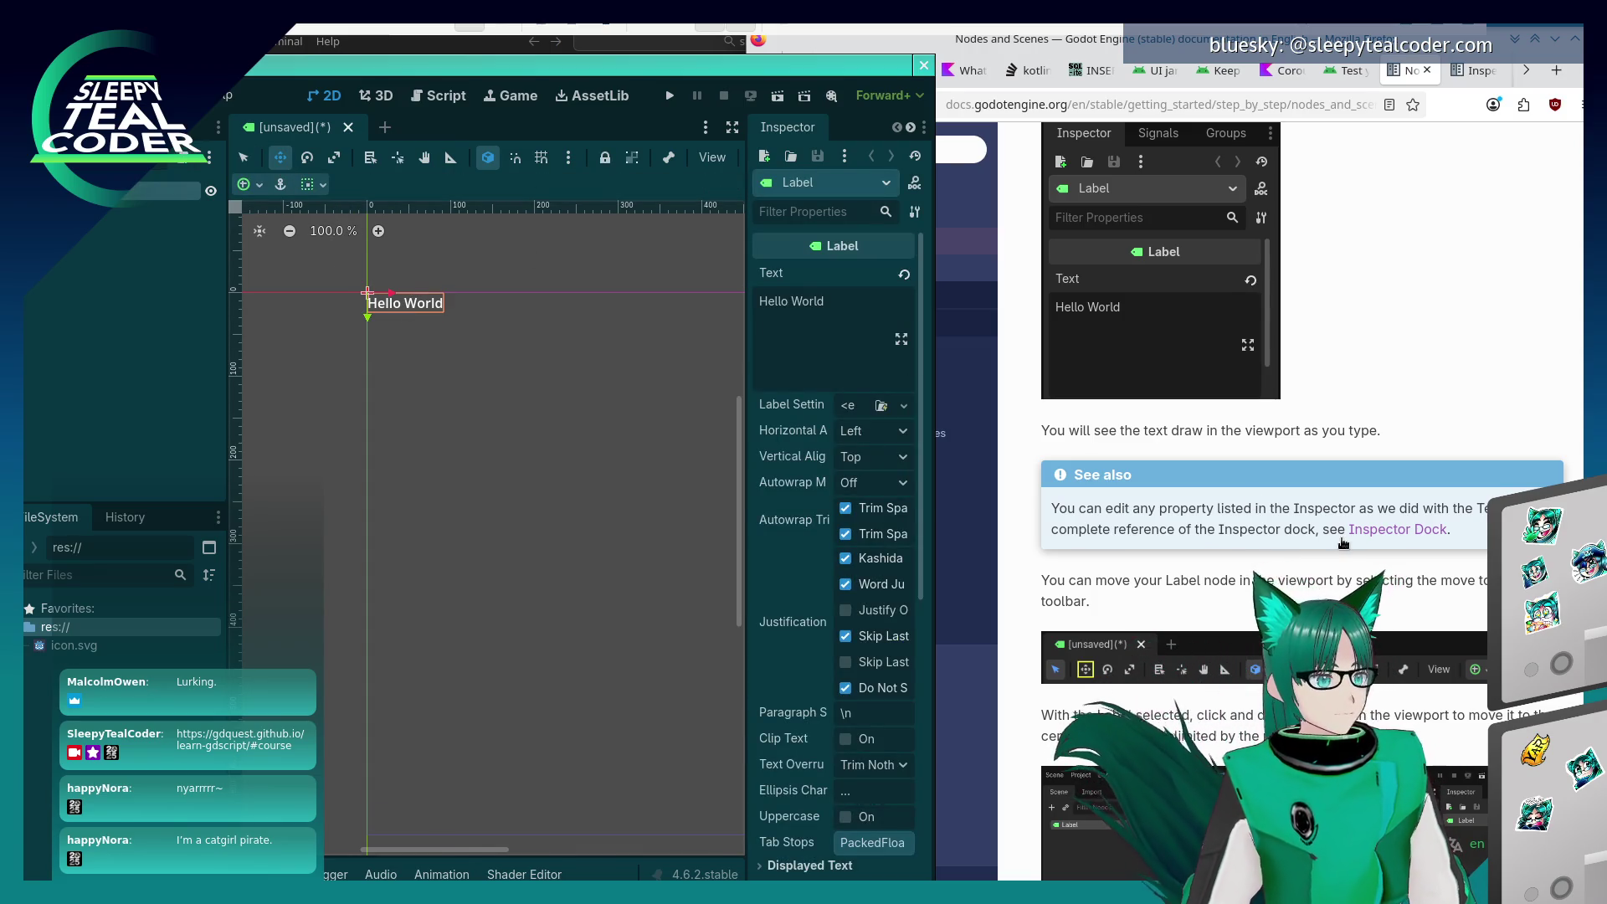
{"action": "left_click", "coordinate": [1343, 544]}
{"action": "scroll", "coordinate": [1343, 544], "scroll_direction": "down", "scroll_amount": 2}
{"action": "scroll", "coordinate": [1343, 544], "scroll_direction": "down", "scroll_amount": 4}
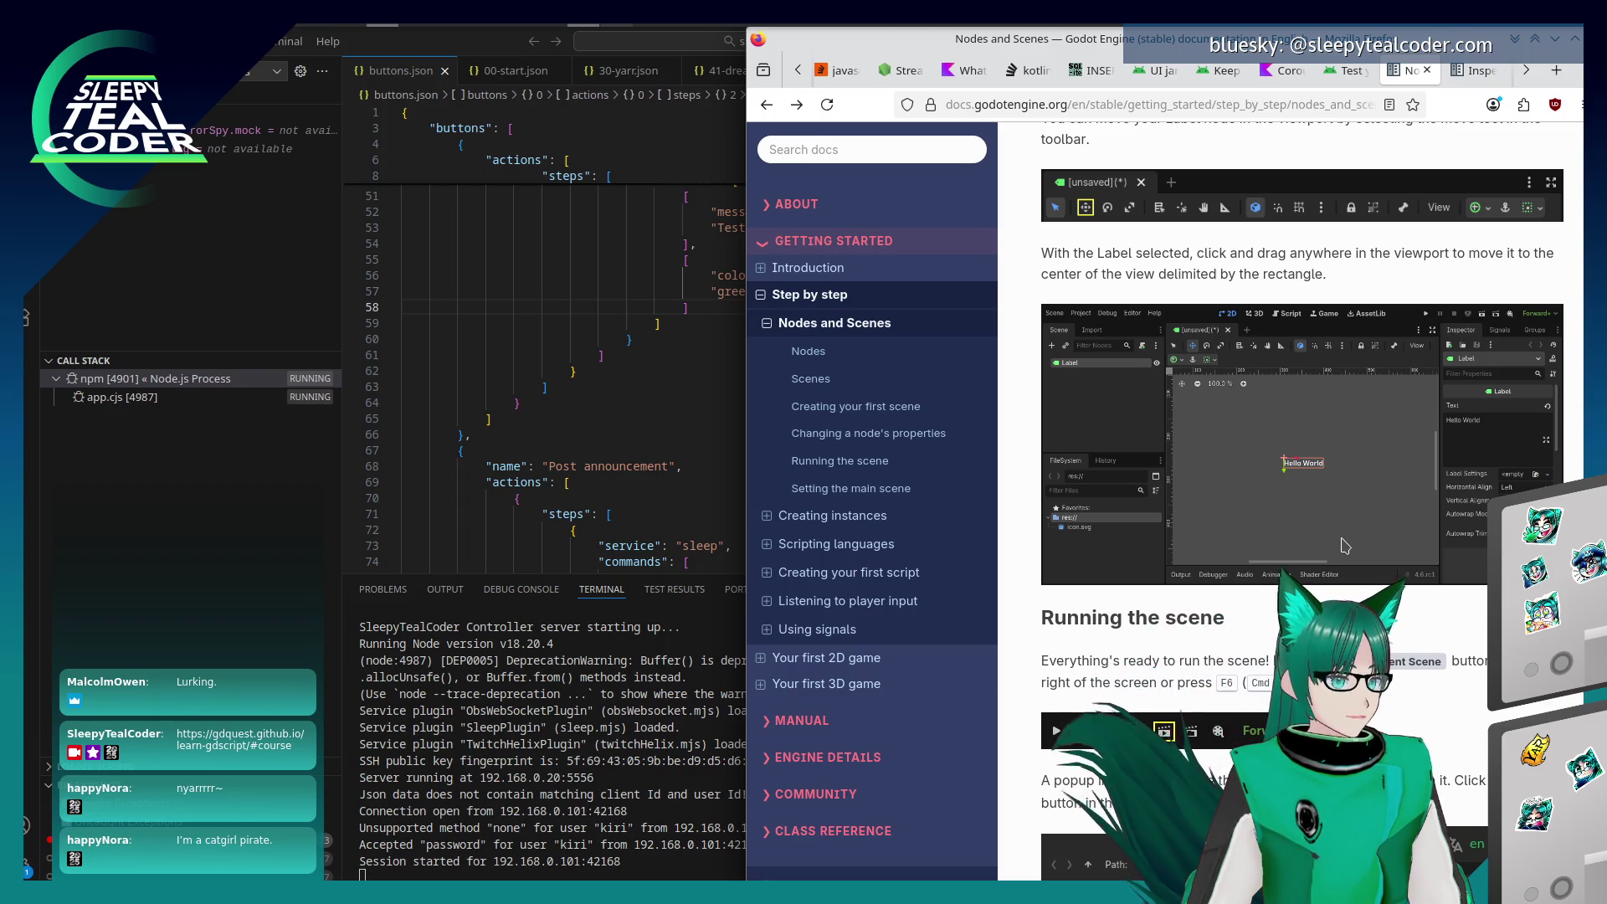
{"action": "key", "text": "alt+Tab"}
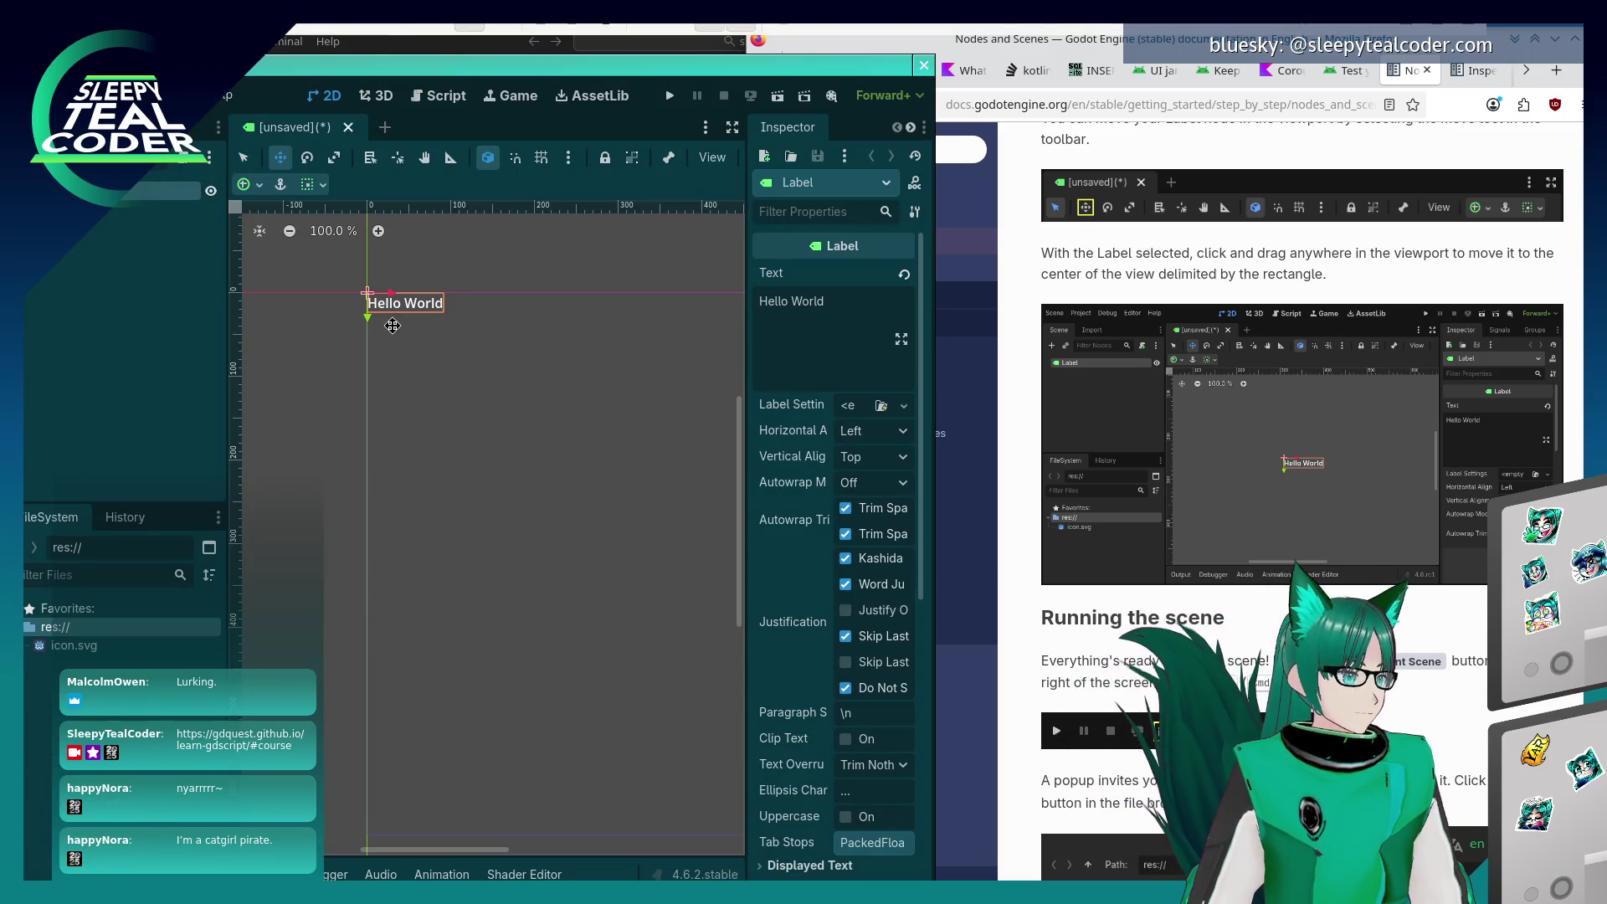
Drag the Hello World label around the viewport and back to the canvas origin
{"action": "mouse_move", "coordinate": [399, 308]}
{"action": "left_mouse_down"}
{"action": "mouse_move", "coordinate": [473, 440]}
{"action": "mouse_move", "coordinate": [492, 428]}
{"action": "mouse_move", "coordinate": [413, 391]}
{"action": "mouse_move", "coordinate": [427, 465]}
{"action": "mouse_move", "coordinate": [512, 390]}
{"action": "mouse_move", "coordinate": [424, 356]}
{"action": "mouse_move", "coordinate": [427, 456]}
{"action": "mouse_move", "coordinate": [393, 503]}
{"action": "mouse_move", "coordinate": [407, 469]}
{"action": "mouse_move", "coordinate": [485, 471]}
{"action": "mouse_move", "coordinate": [523, 411]}
{"action": "mouse_move", "coordinate": [440, 440]}
{"action": "mouse_move", "coordinate": [443, 399]}
{"action": "mouse_move", "coordinate": [544, 421]}
{"action": "mouse_move", "coordinate": [494, 420]}
{"action": "mouse_move", "coordinate": [419, 385]}
{"action": "mouse_move", "coordinate": [565, 369]}
{"action": "mouse_move", "coordinate": [414, 385]}
{"action": "mouse_move", "coordinate": [605, 377]}
{"action": "mouse_move", "coordinate": [535, 394]}
{"action": "mouse_move", "coordinate": [513, 377]}
{"action": "mouse_move", "coordinate": [599, 356]}
{"action": "mouse_move", "coordinate": [471, 368]}
{"action": "mouse_move", "coordinate": [505, 378]}
{"action": "mouse_move", "coordinate": [433, 314]}
{"action": "mouse_move", "coordinate": [494, 401]}
{"action": "mouse_move", "coordinate": [424, 312]}
{"action": "left_mouse_up"}
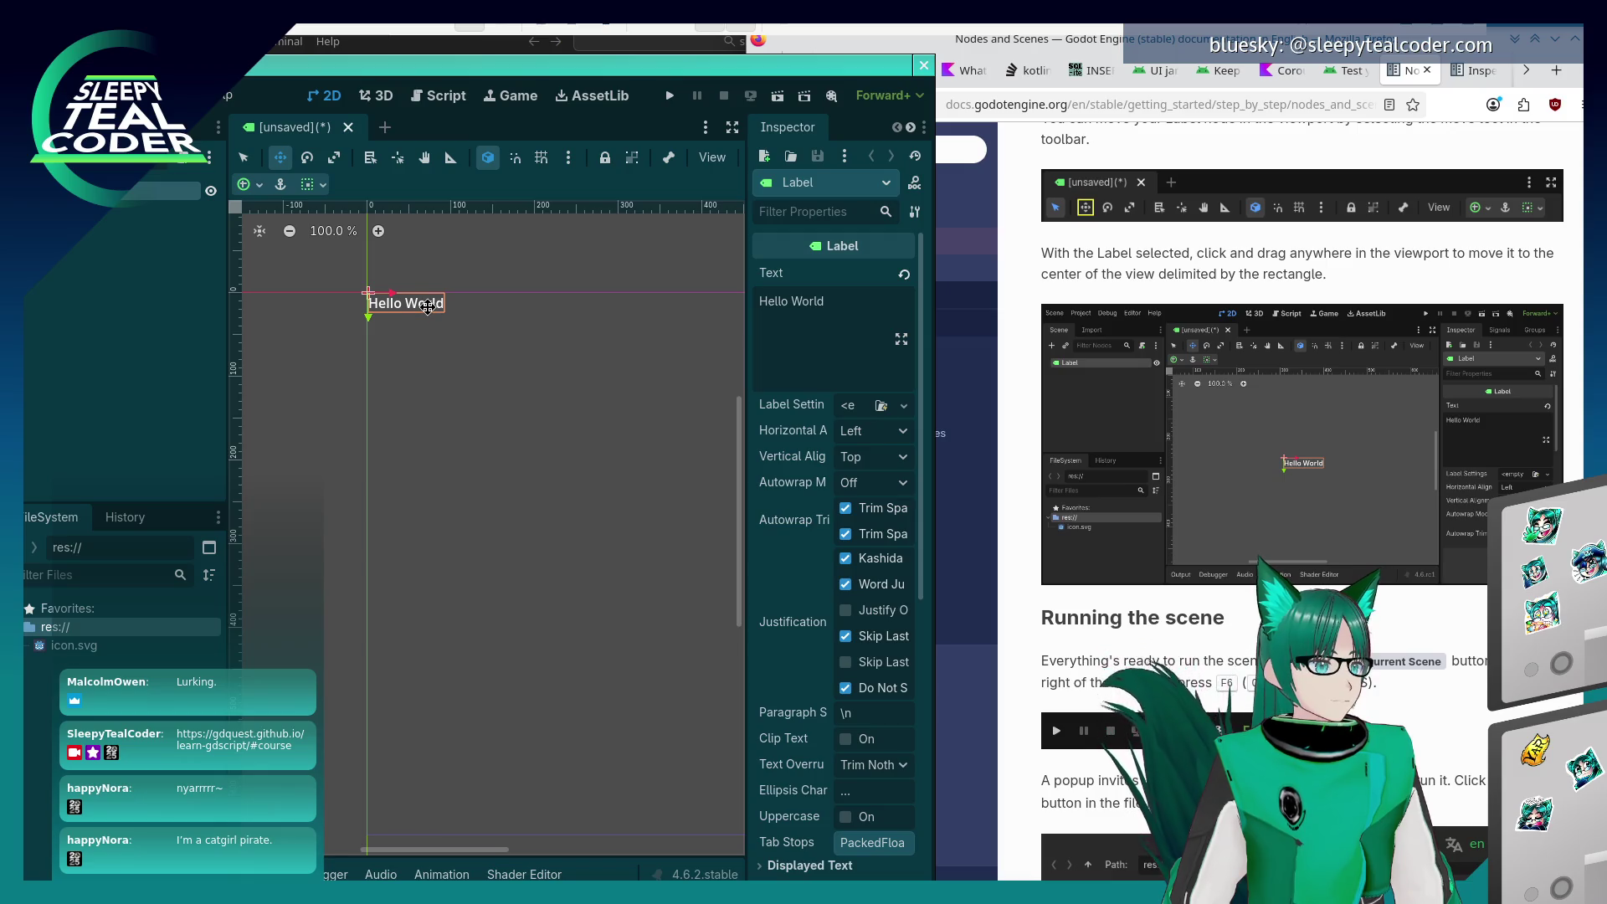
{"action": "left_click_drag", "start_coordinate": [427, 307], "coordinate": [459, 345]}
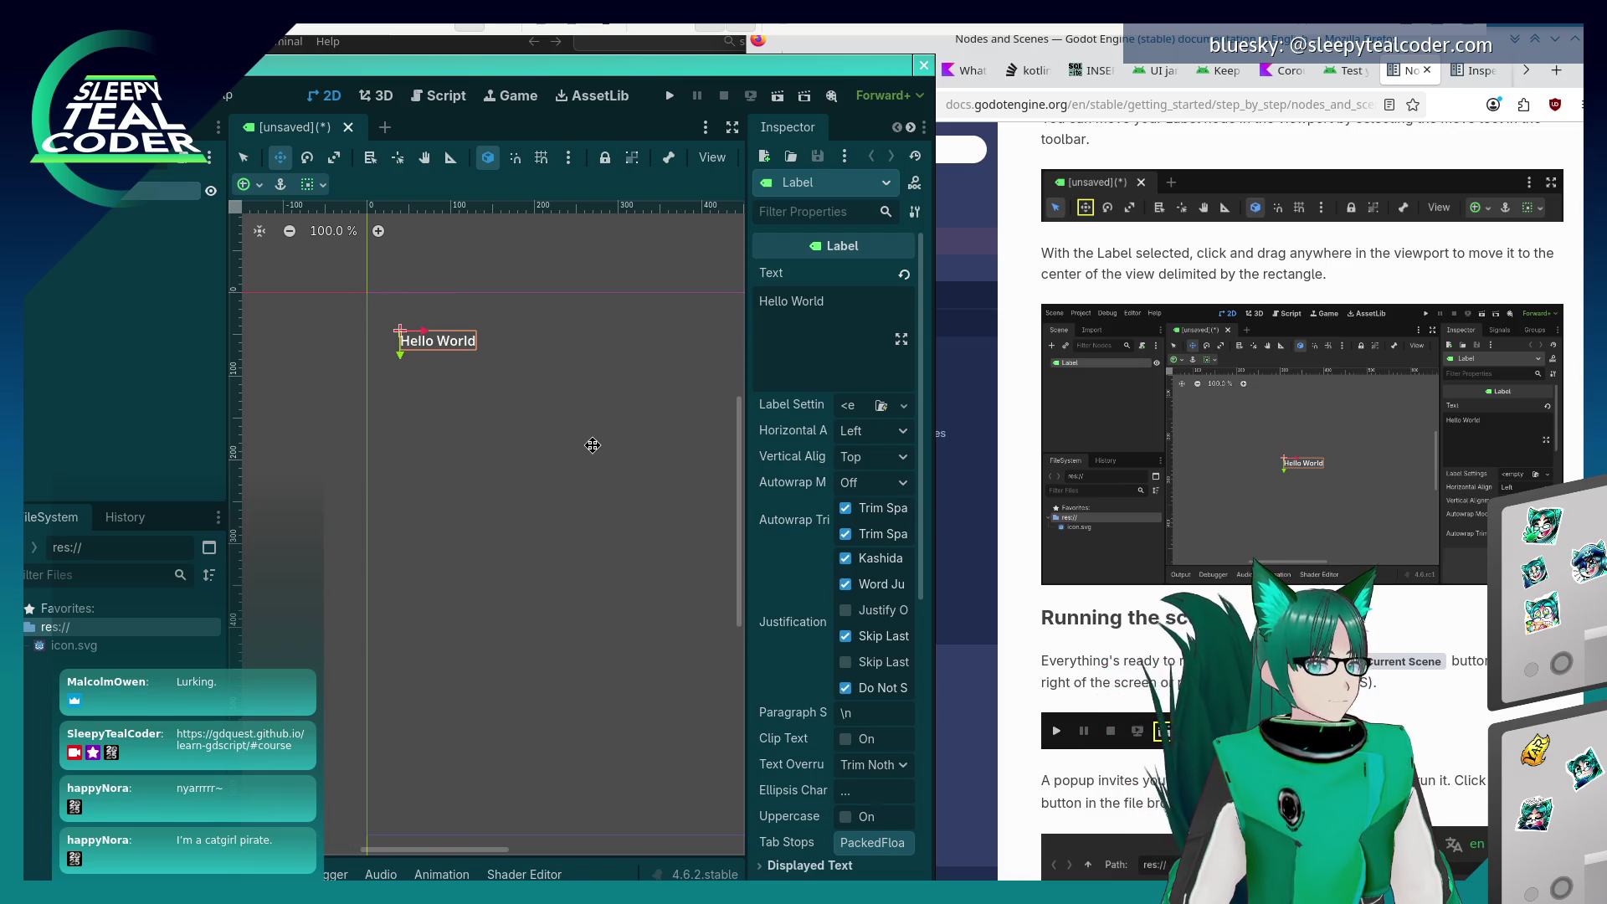
{"action": "mouse_move", "coordinate": [435, 346]}
{"action": "left_mouse_down"}
{"action": "mouse_move", "coordinate": [417, 423]}
{"action": "mouse_move", "coordinate": [405, 311]}
{"action": "left_mouse_up"}
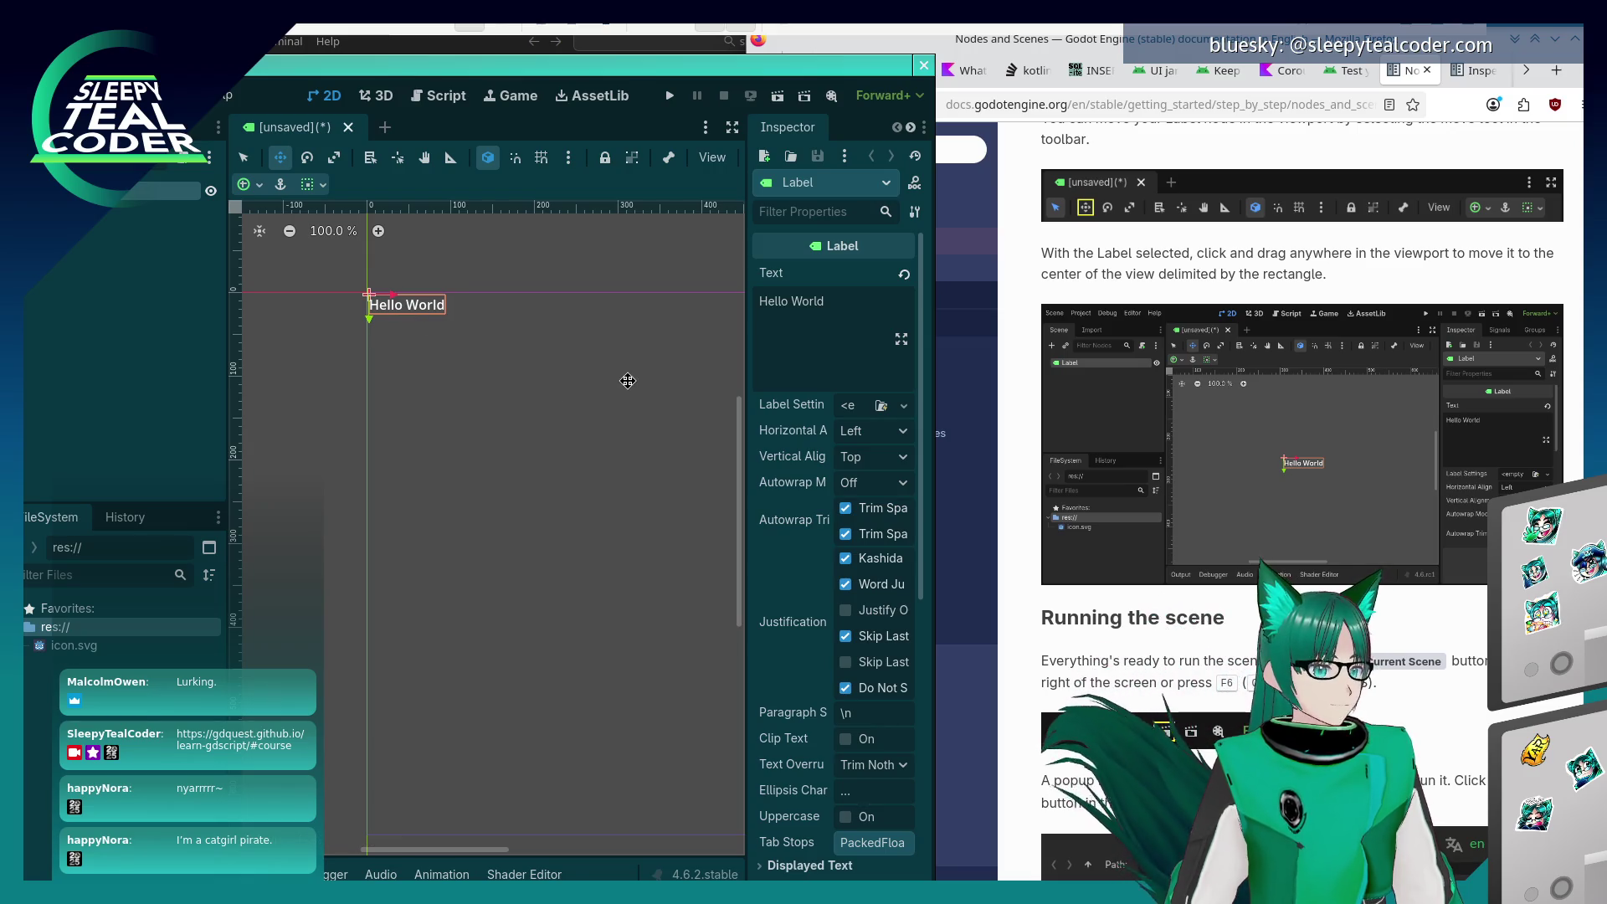
{"action": "key", "text": "alt+Tab"}
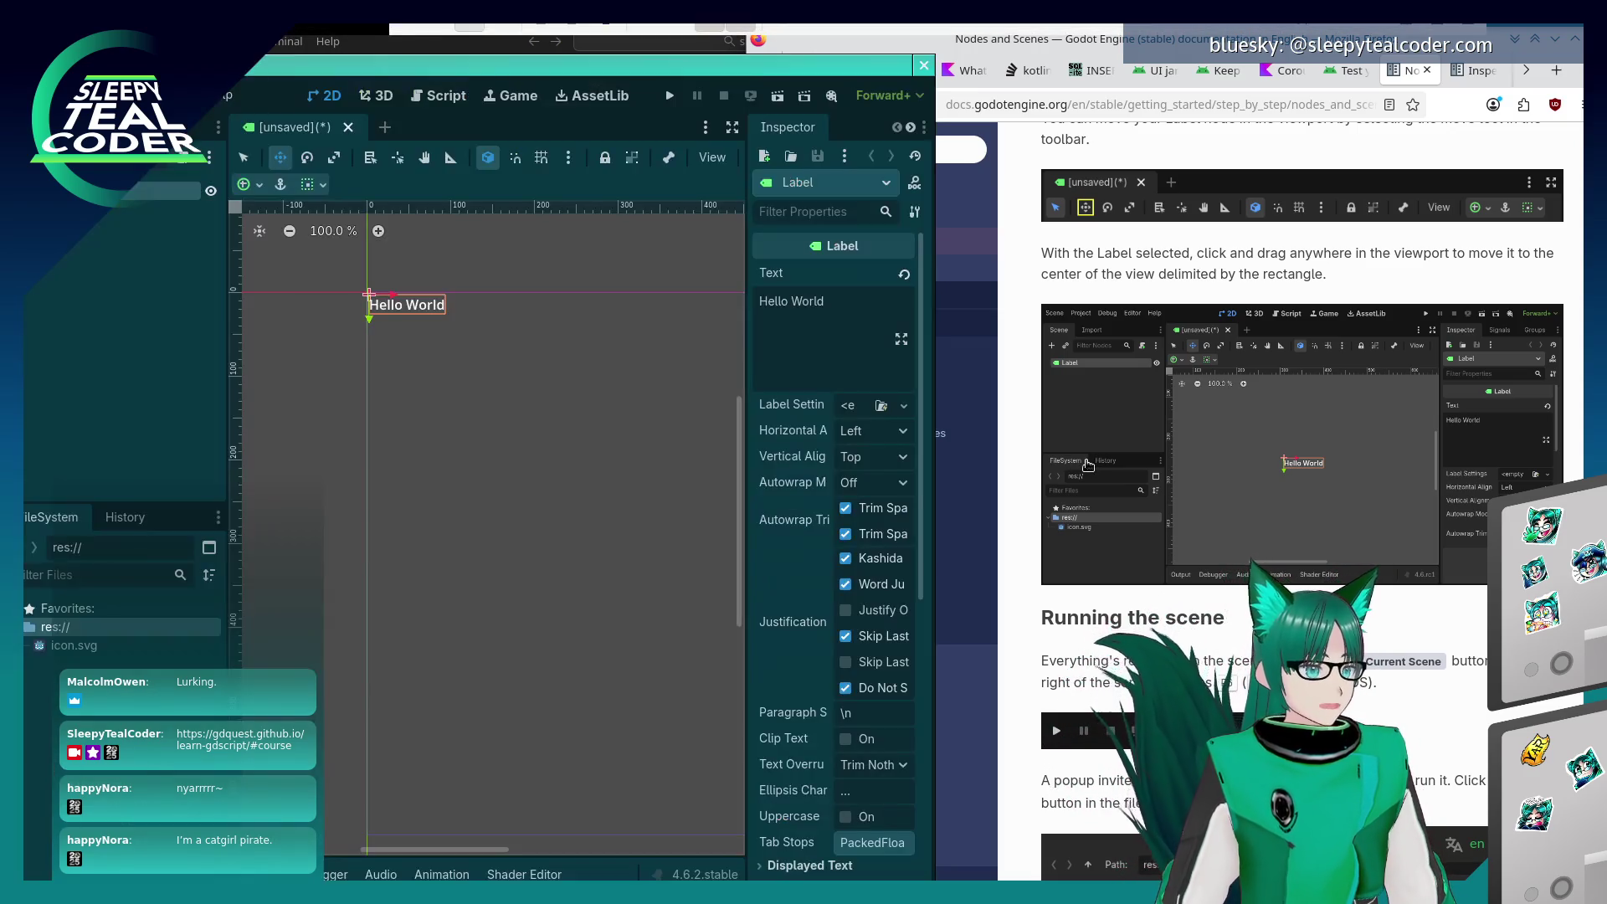
{"action": "key", "text": "alt+Tab"}
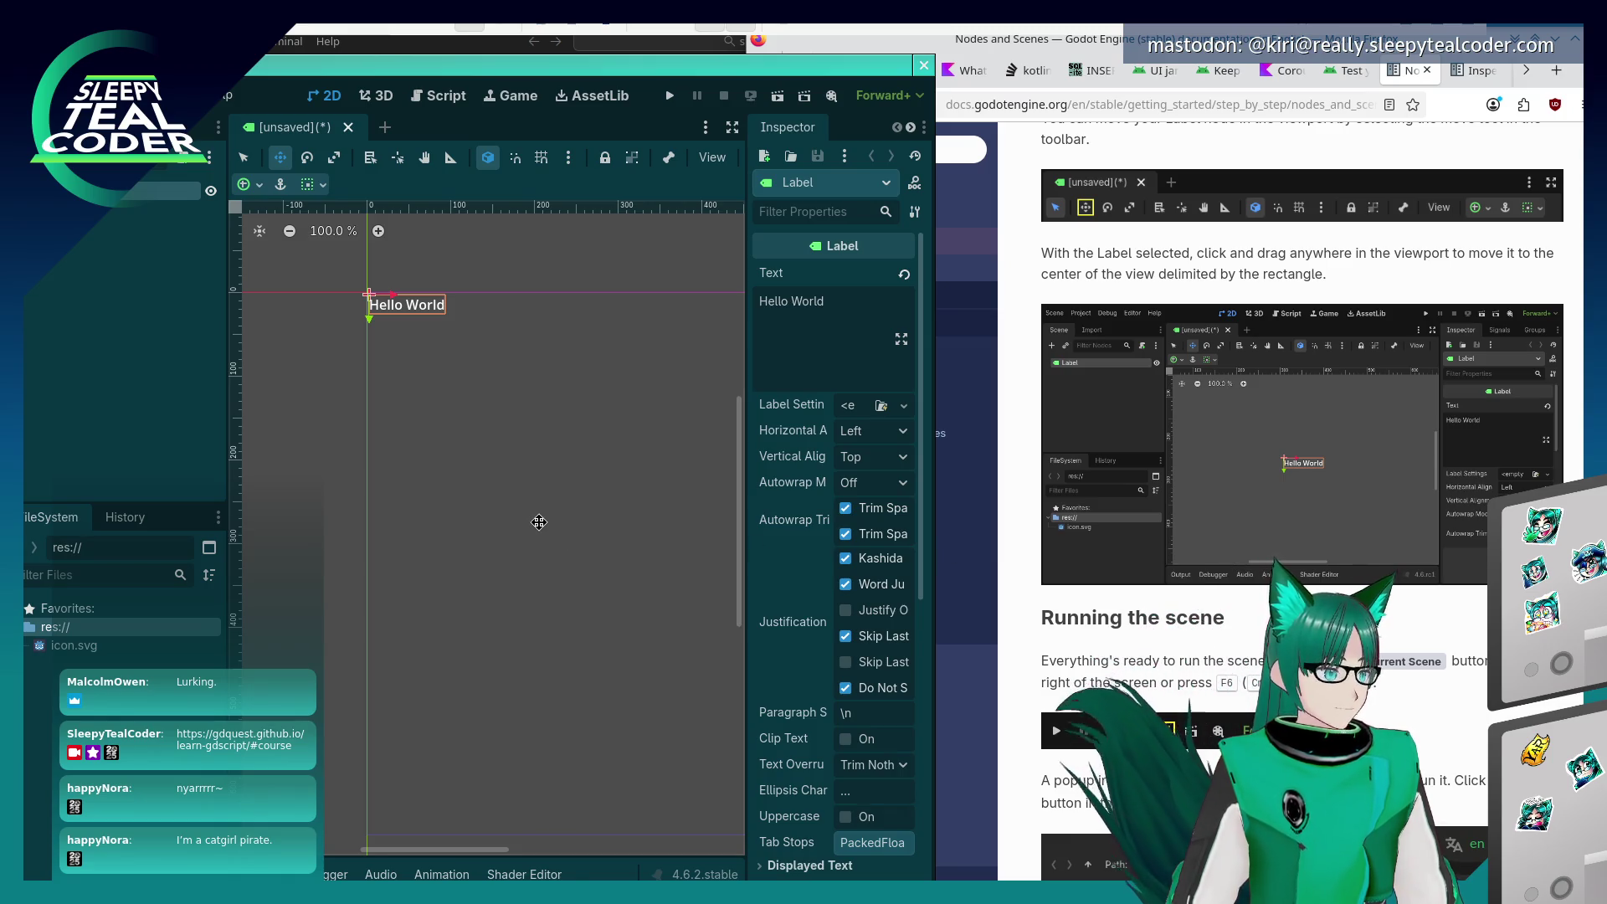
Run the current scene with F6, saving it as MainScene.tscn
{"action": "key", "text": "F6"}
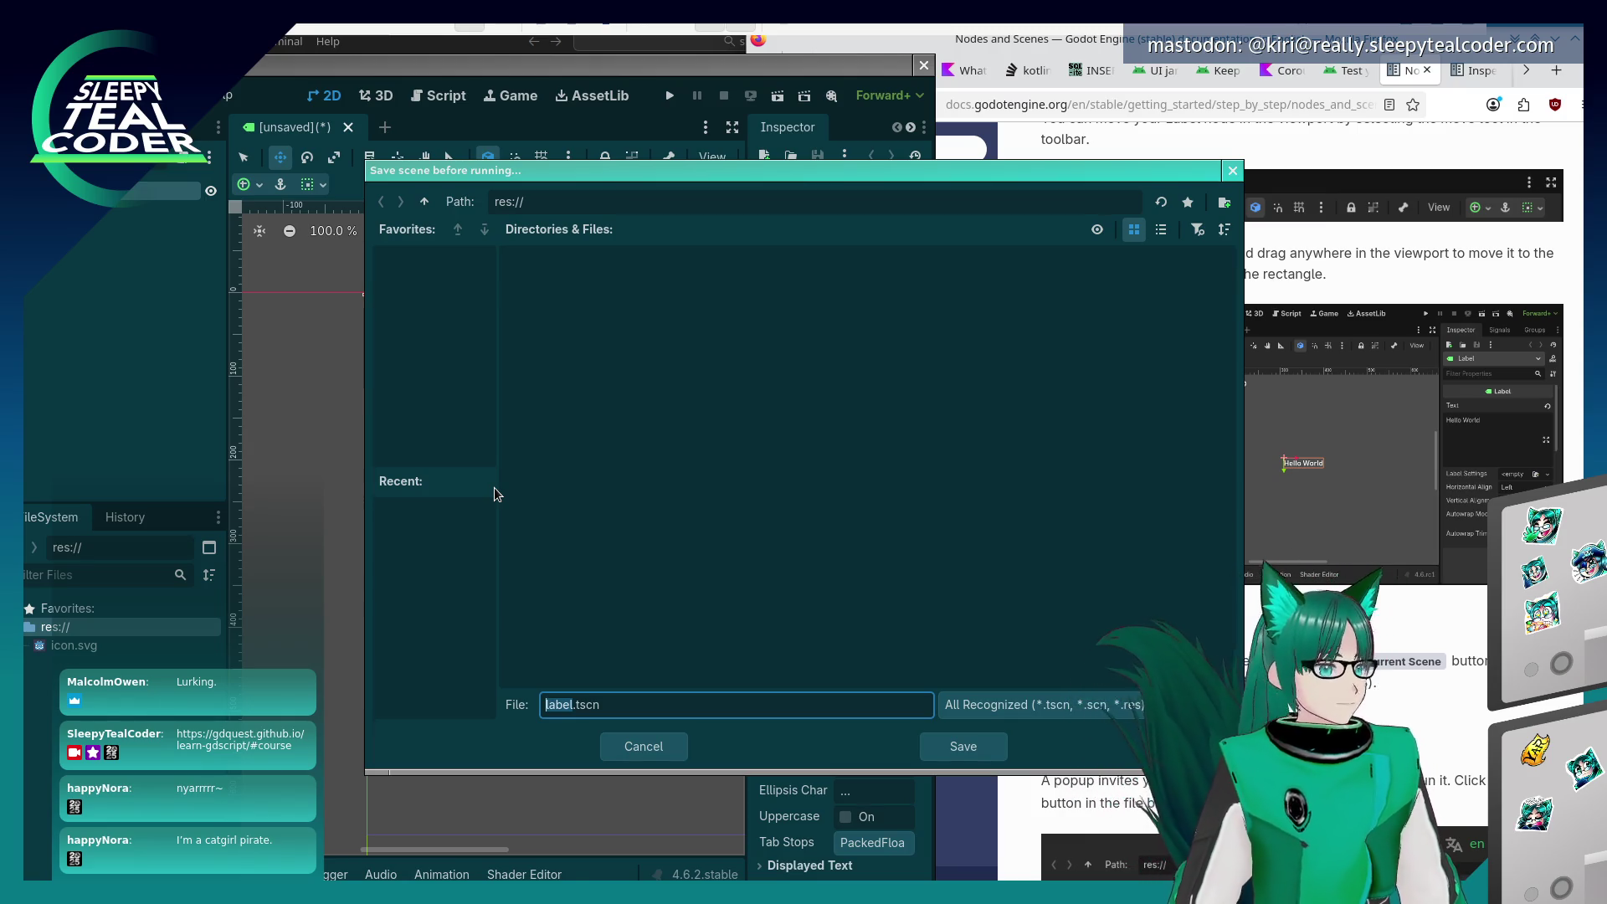
{"action": "type", "text": "hello_world"}
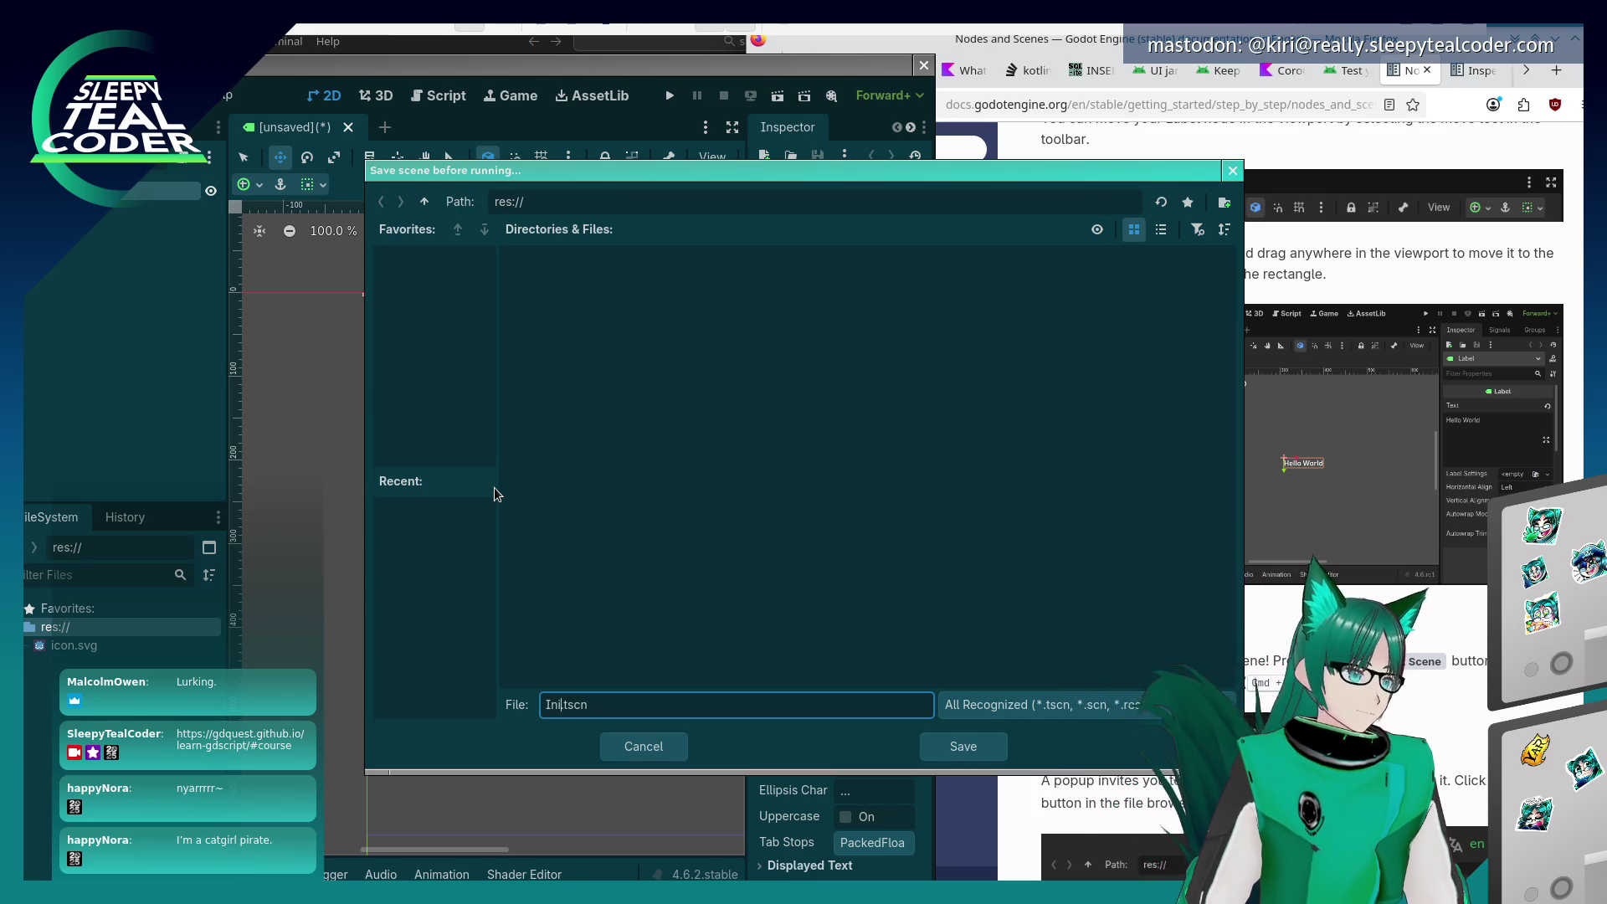
{"action": "key", "text": "BackSpace"}
{"action": "key", "text": "BackSpace"}
{"action": "key", "text": "BackSpace"}
{"action": "type", "text": "MainScene"}
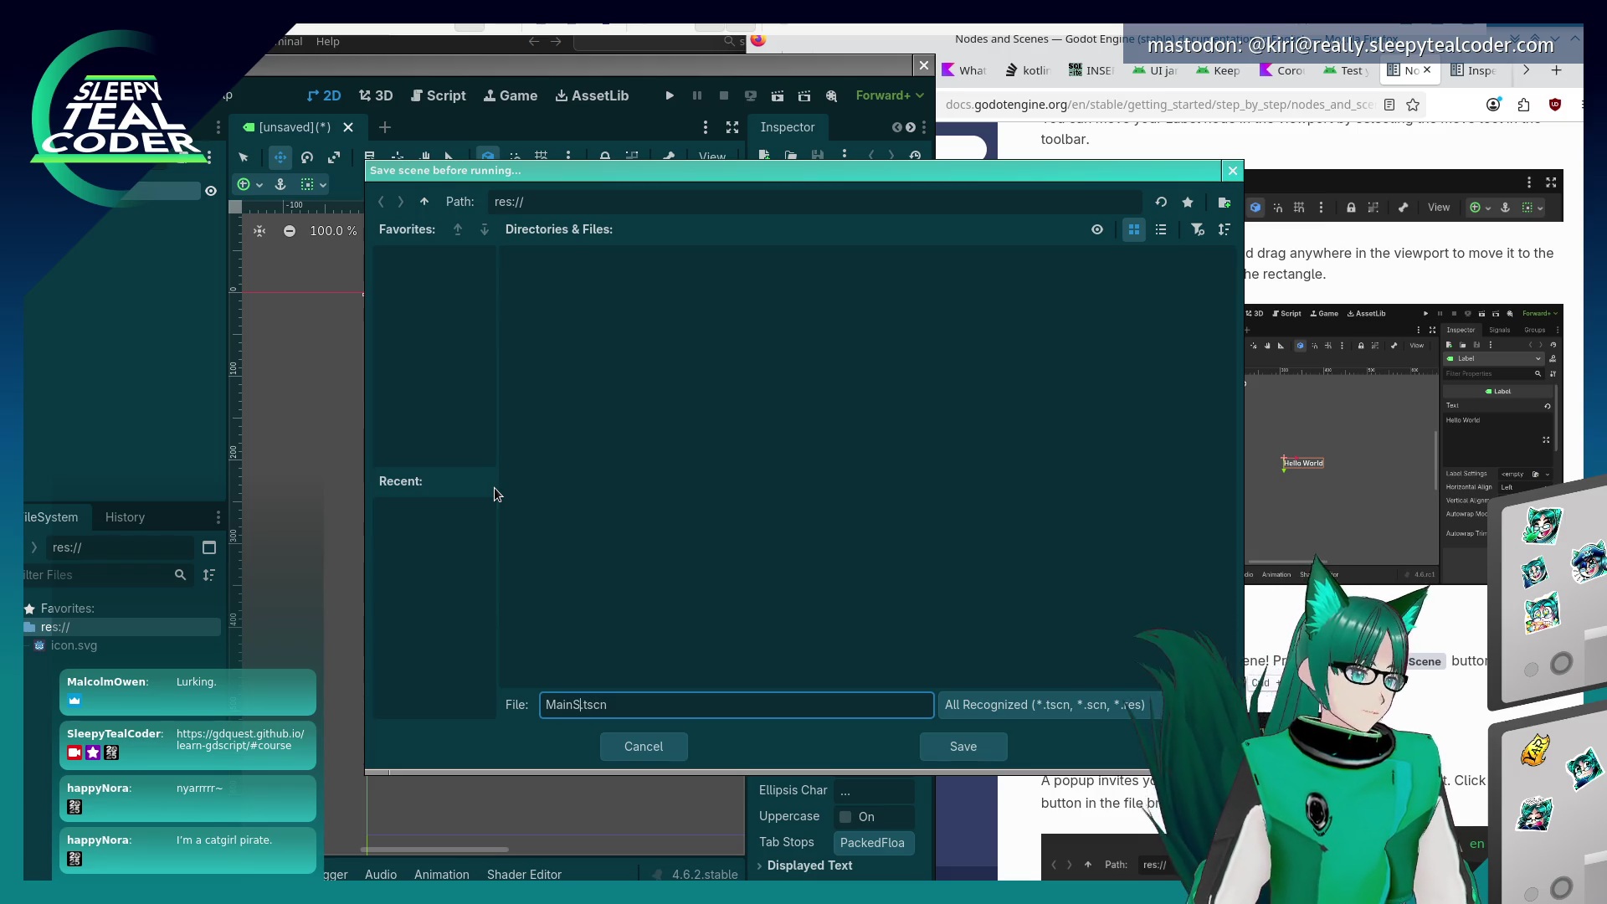
{"action": "key", "text": "End"}
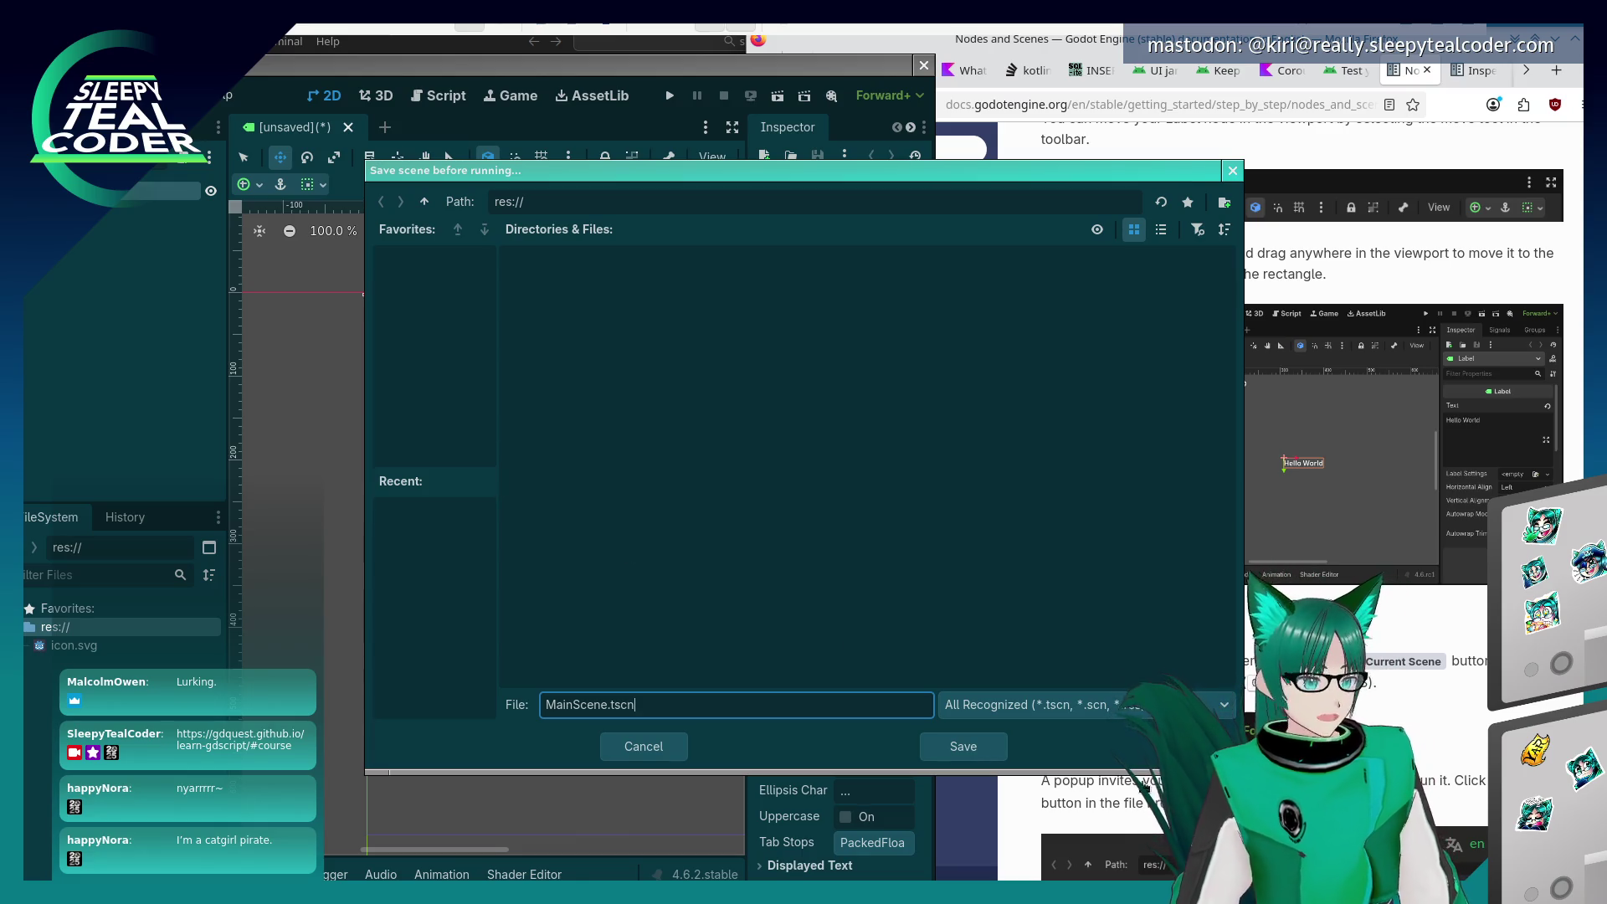
{"action": "left_click", "coordinate": [1001, 751]}
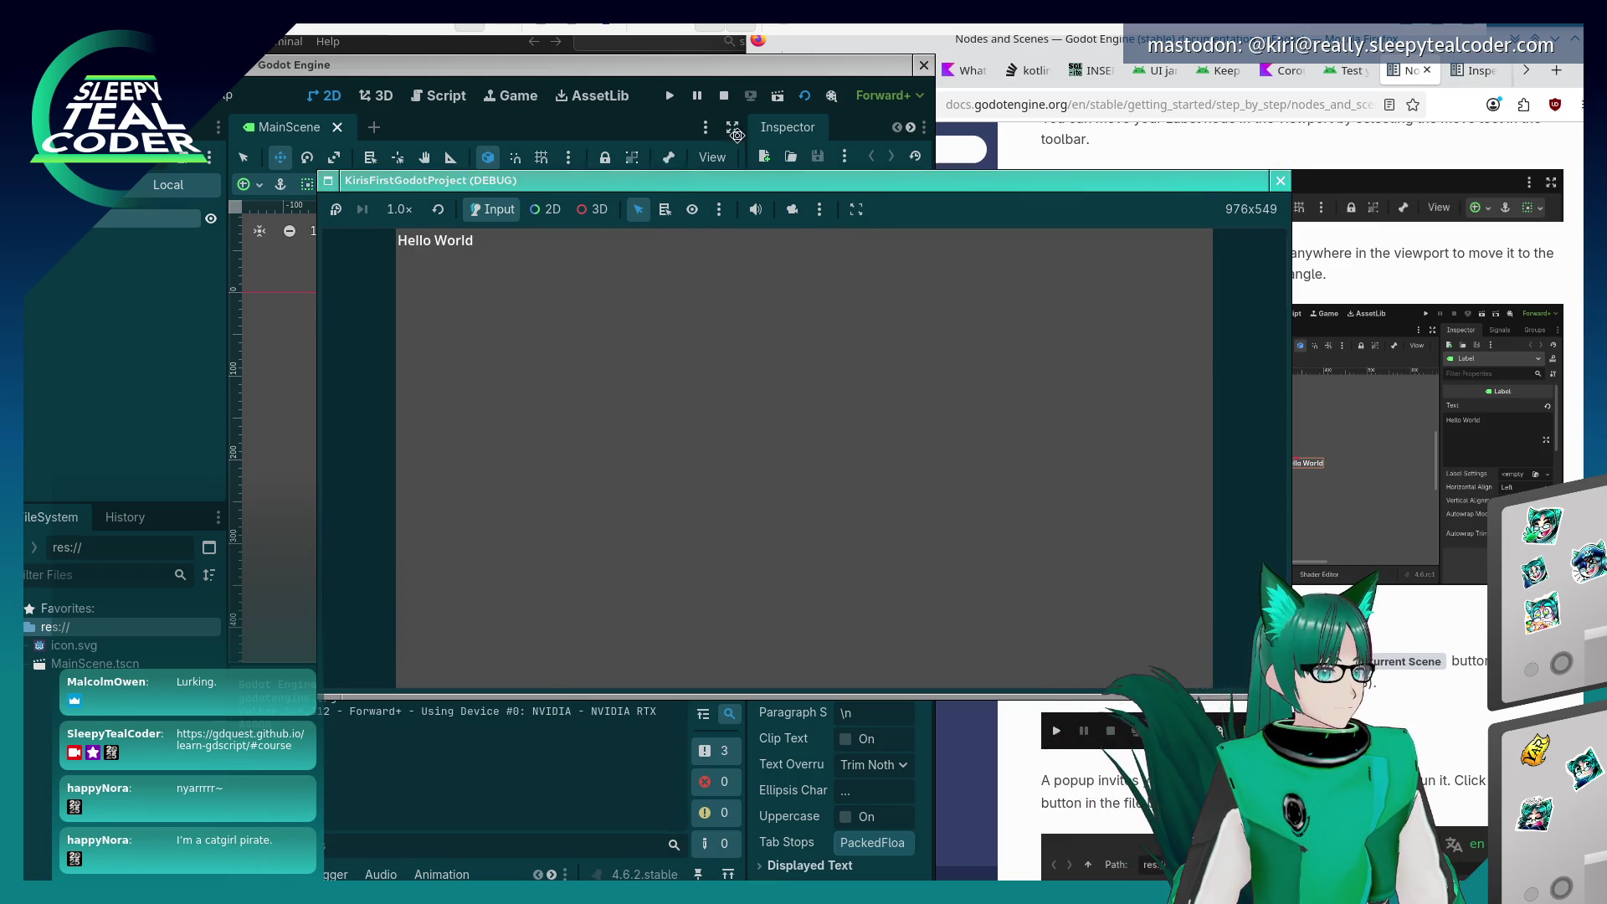
Move the Hello World debug window up-left and shrink it to 945x531
{"action": "left_click_drag", "start_coordinate": [819, 180], "coordinate": [680, 99]}
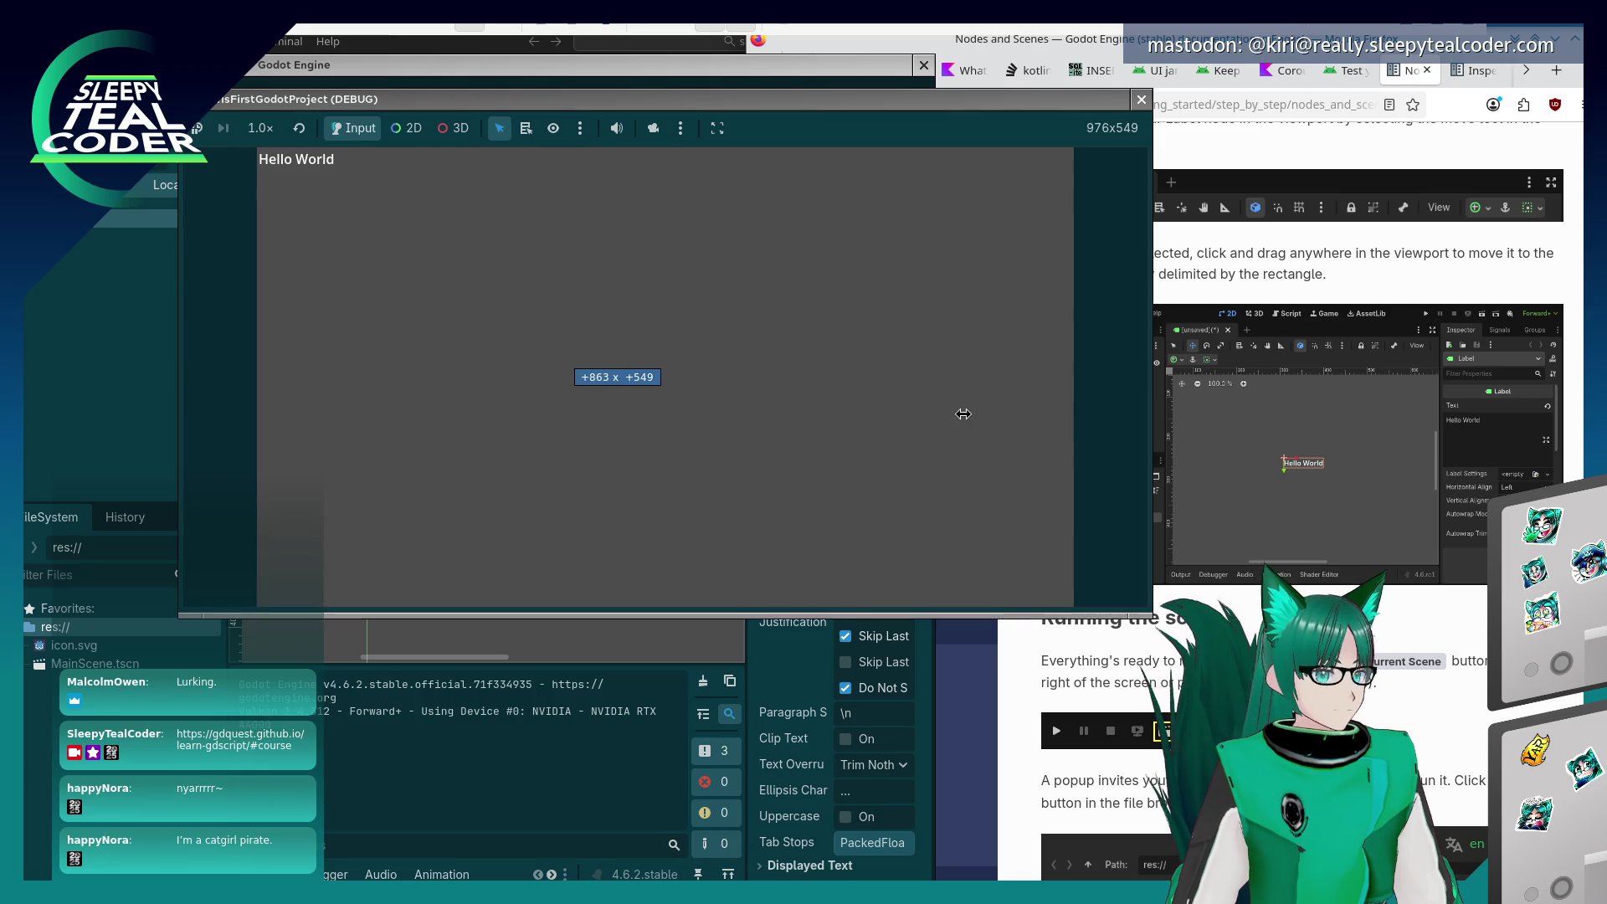
{"action": "left_click", "coordinate": [1146, 618]}
{"action": "left_click_drag", "start_coordinate": [1146, 618], "coordinate": [979, 619]}
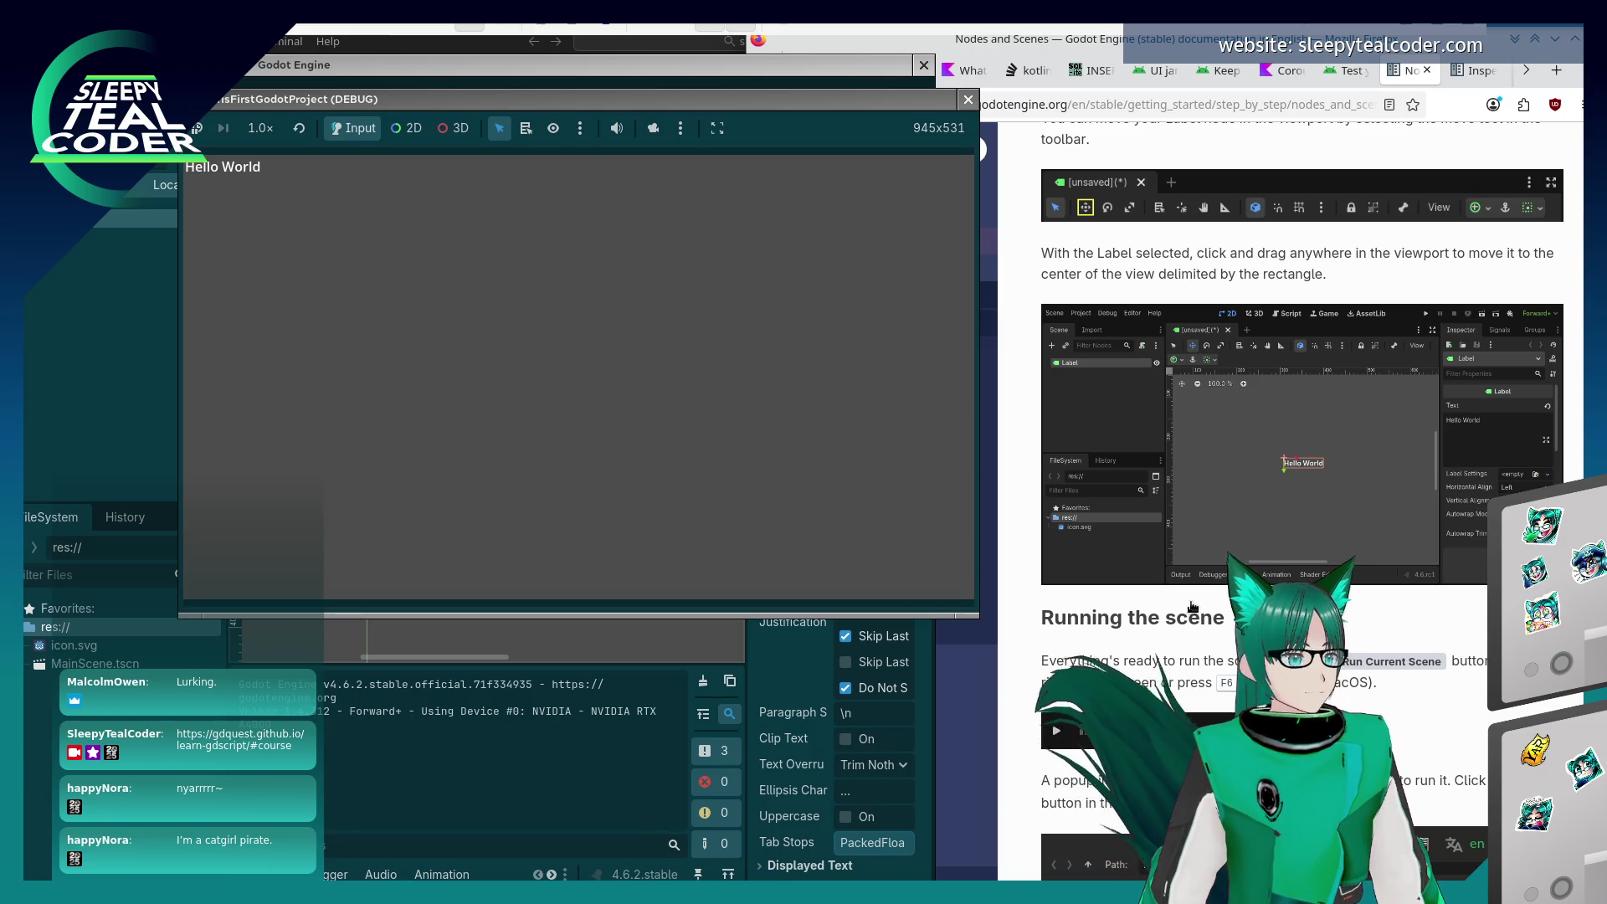
Open the File system docs link from 'Running the scene' in a new tab and scroll to Implementation
{"action": "left_click", "coordinate": [1200, 606]}
{"action": "scroll", "coordinate": [1200, 606], "scroll_direction": "down", "scroll_amount": 5}
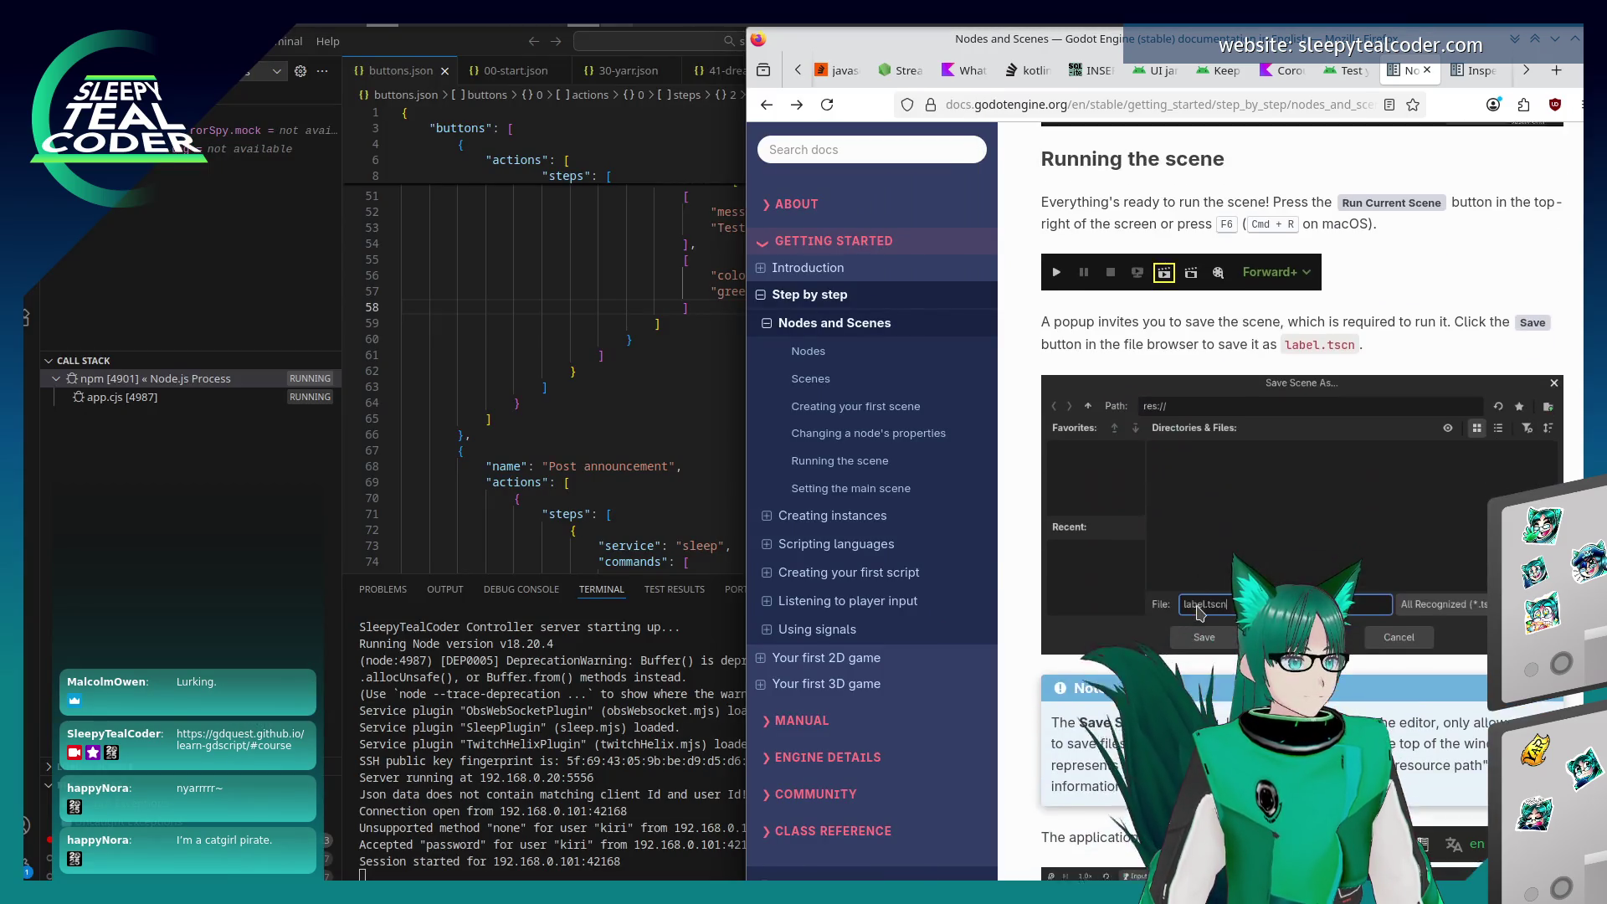
{"action": "scroll", "coordinate": [1200, 612], "scroll_direction": "down", "scroll_amount": 3}
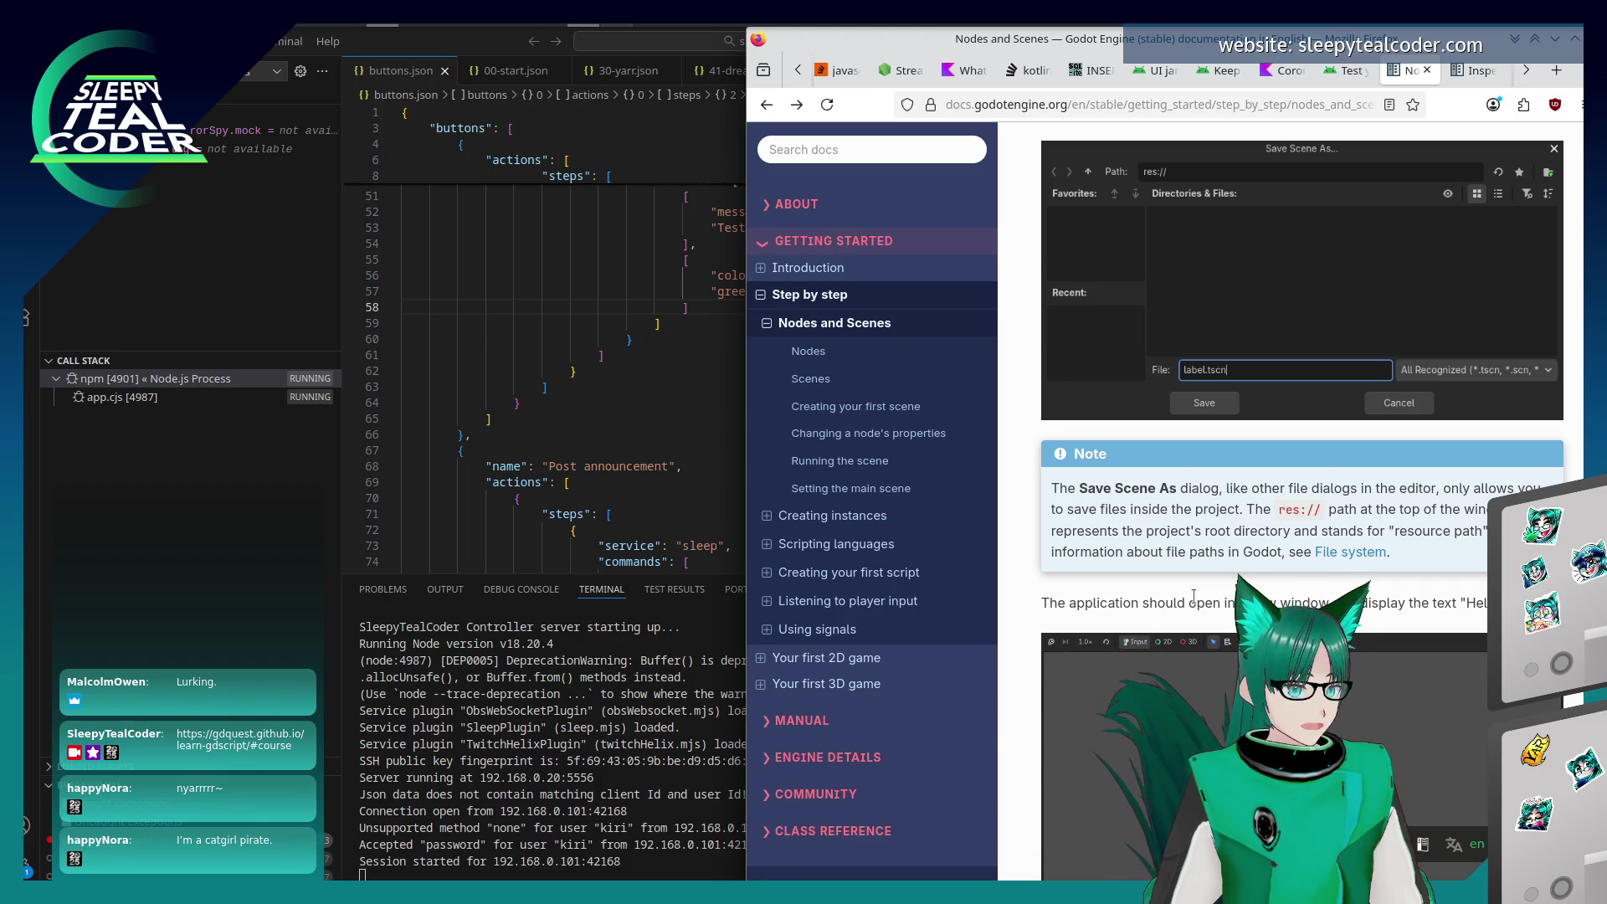
{"action": "middle_click", "coordinate": [1331, 552]}
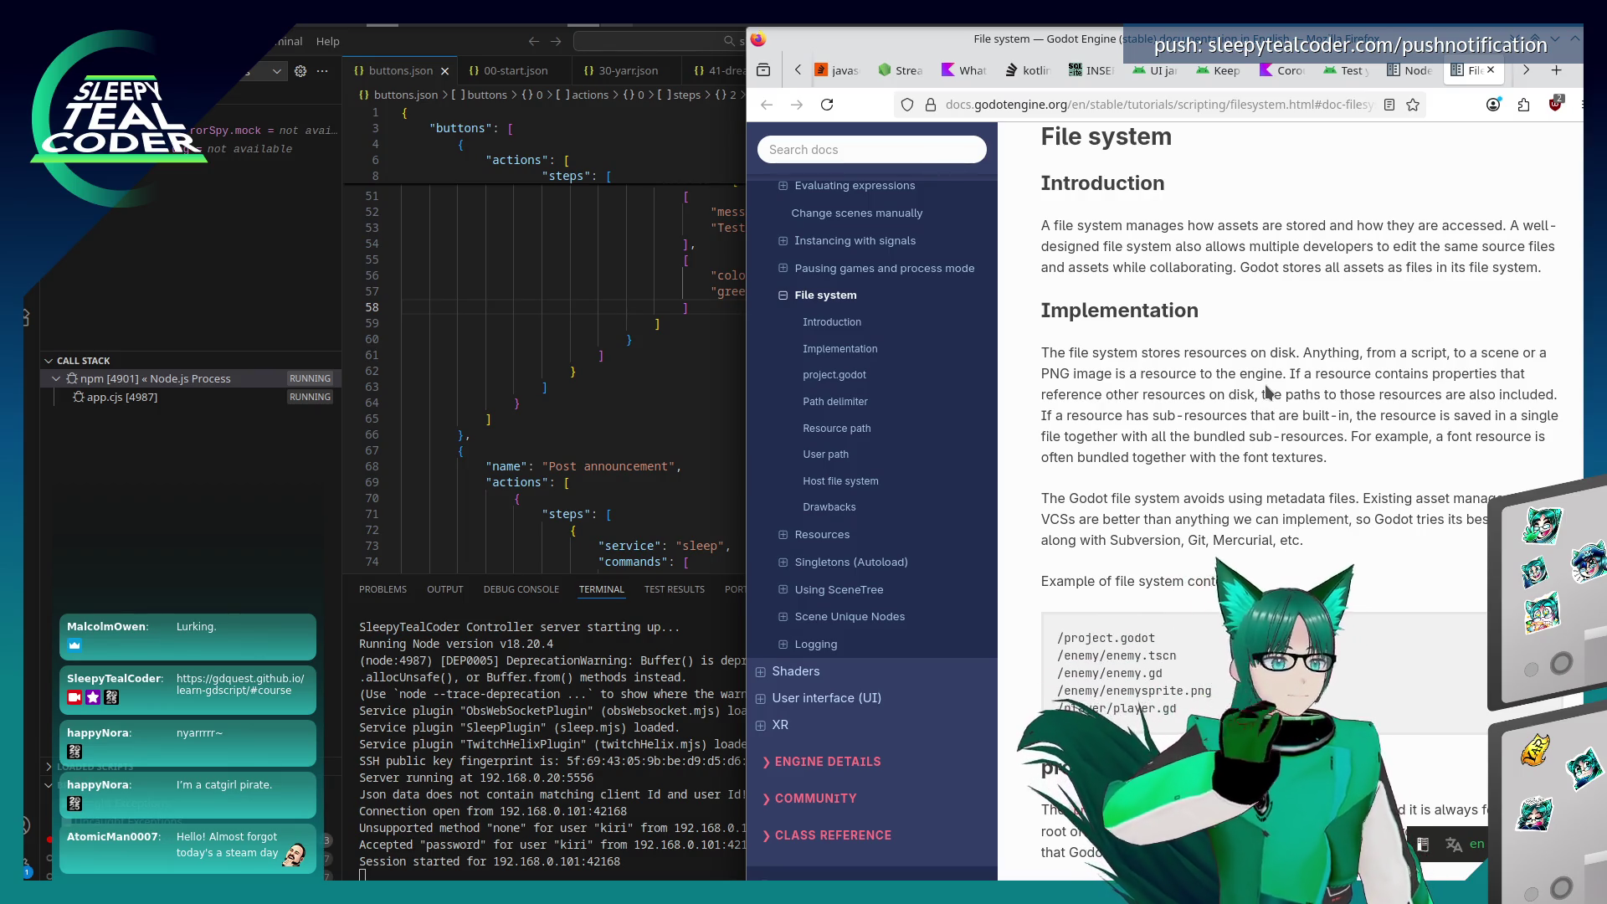
{"action": "scroll", "coordinate": [1228, 490], "scroll_direction": "down", "scroll_amount": 3}
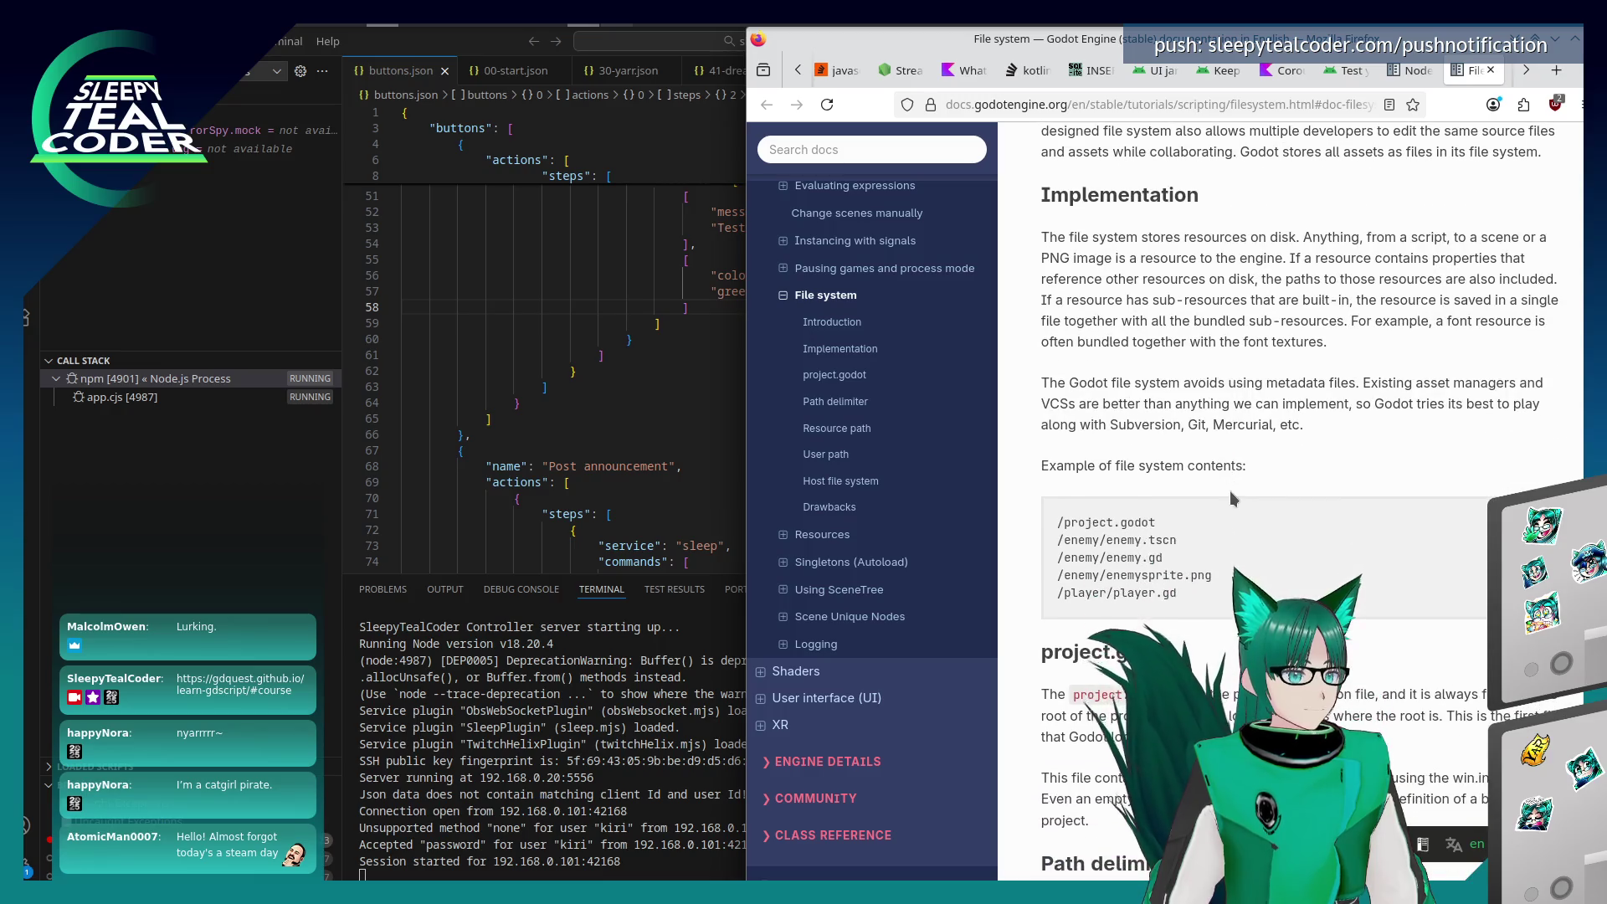